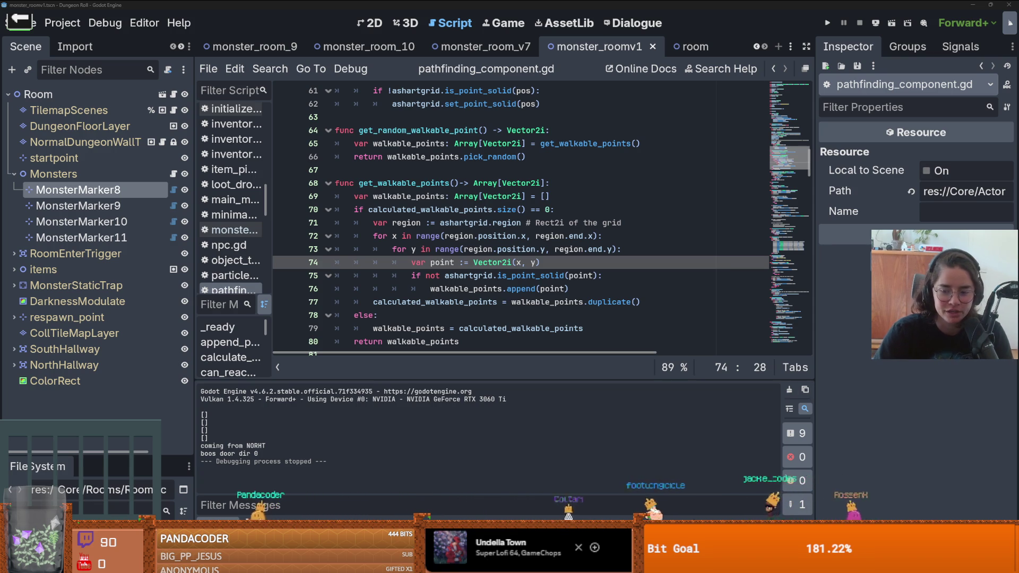
# - Search the Steam library for 'drag', open Dragon Age: The Veilguard's page, then return to Godot
pyautogui.hotkey('alt', 'Tab')
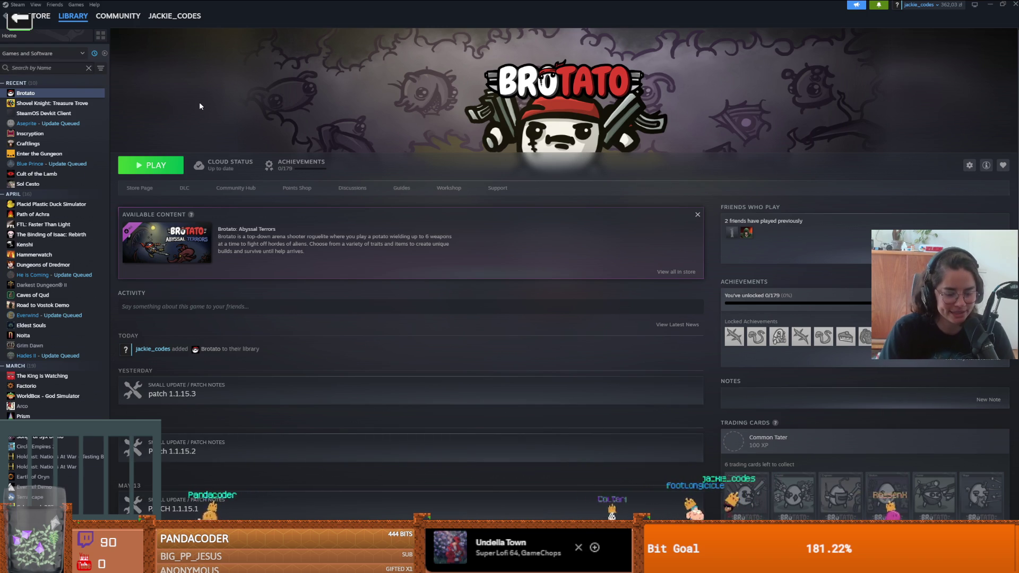
pyautogui.write('drag')
pyautogui.press('Return')
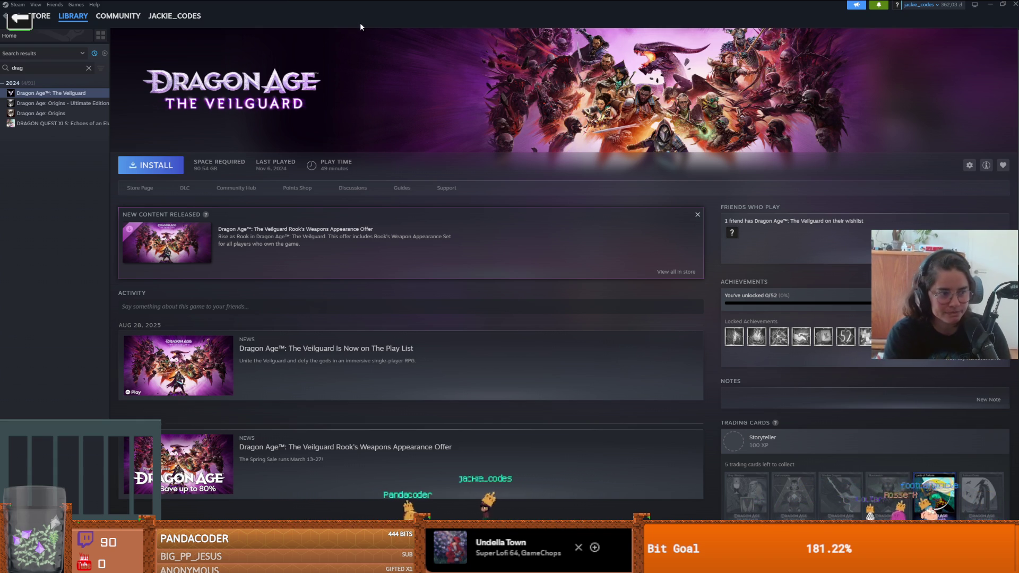
pyautogui.hotkey('alt', 'Tab')
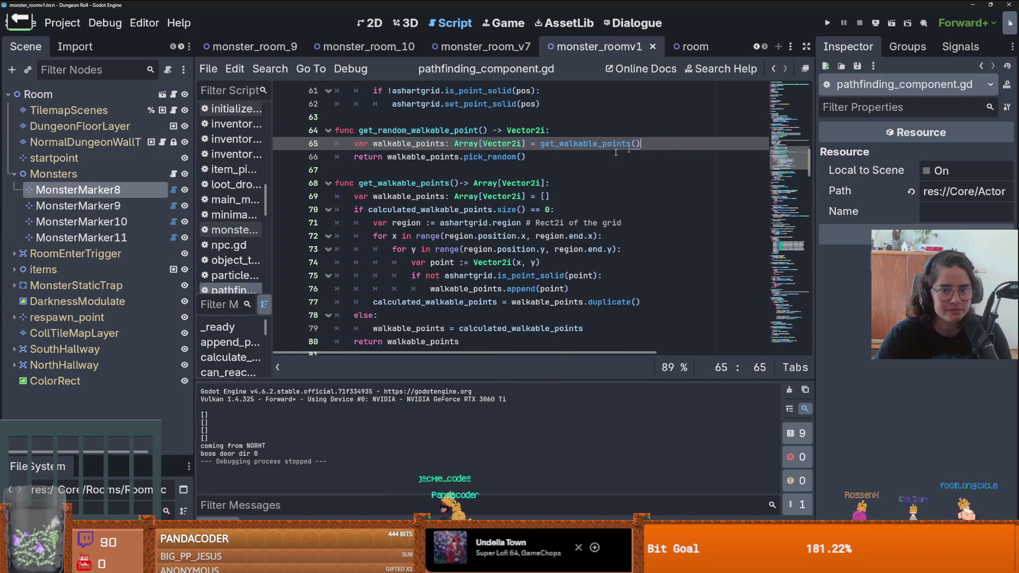
# - Put the caret on empty line 67 of pathfinding_component.gd and bring up the browser's Google results
pyautogui.click(499, 171)
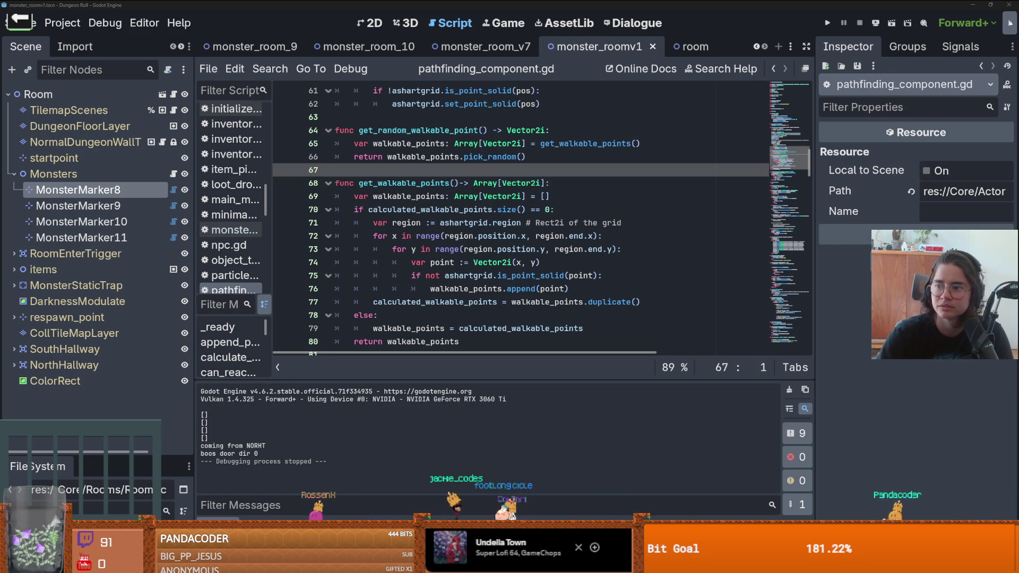
pyautogui.hotkey('alt', 'Tab')
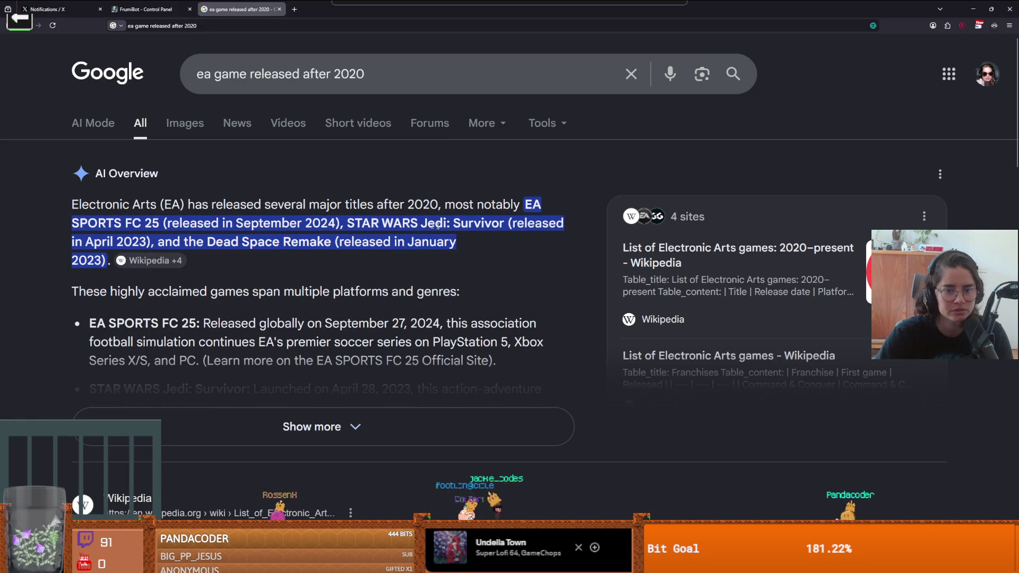
# - Highlight the Star Wars Jedi: Survivor and Dead Space Remake mentions in the AI Overview
pyautogui.moveTo(508, 223); pyautogui.dragTo(390, 223)
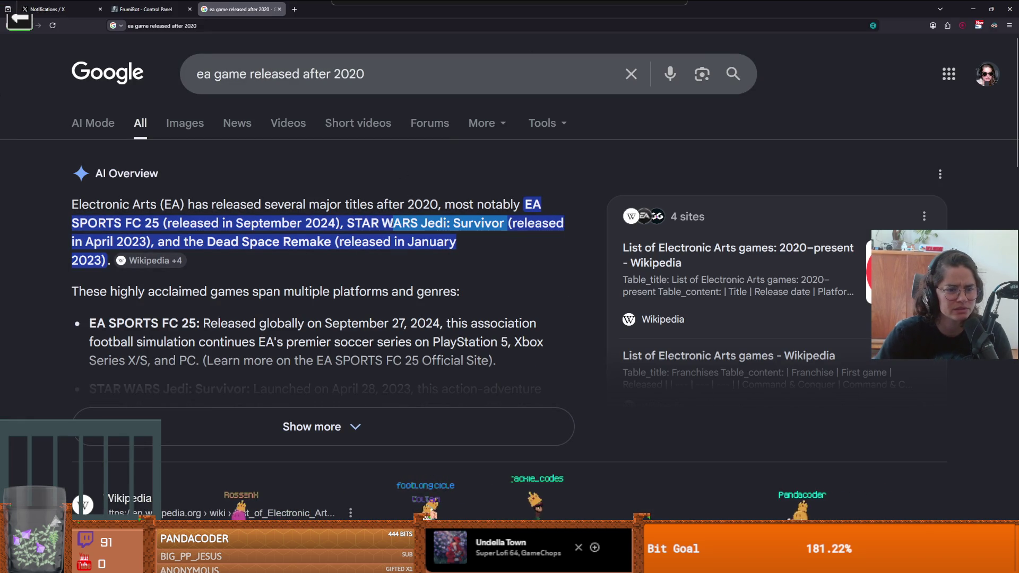
pyautogui.moveTo(199, 241); pyautogui.dragTo(302, 238)
pyautogui.click(302, 239)
# - Expand the AI Overview to read EA SPORTS FC 25, Jedi: Survivor and Dead Space Remake
pyautogui.scroll(-3, 302, 239)
pyautogui.click(335, 308)
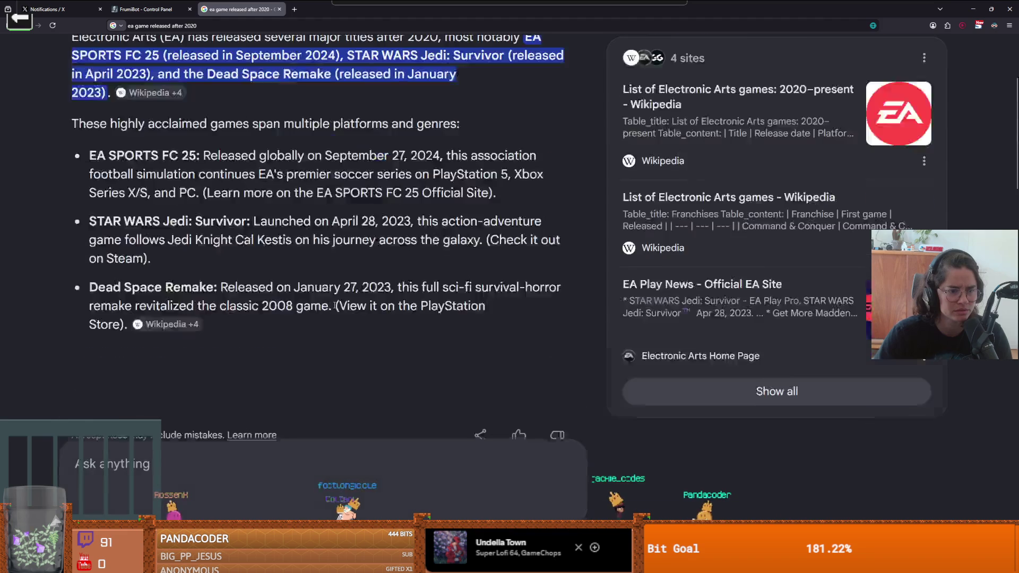
pyautogui.scroll(3, 335, 308)
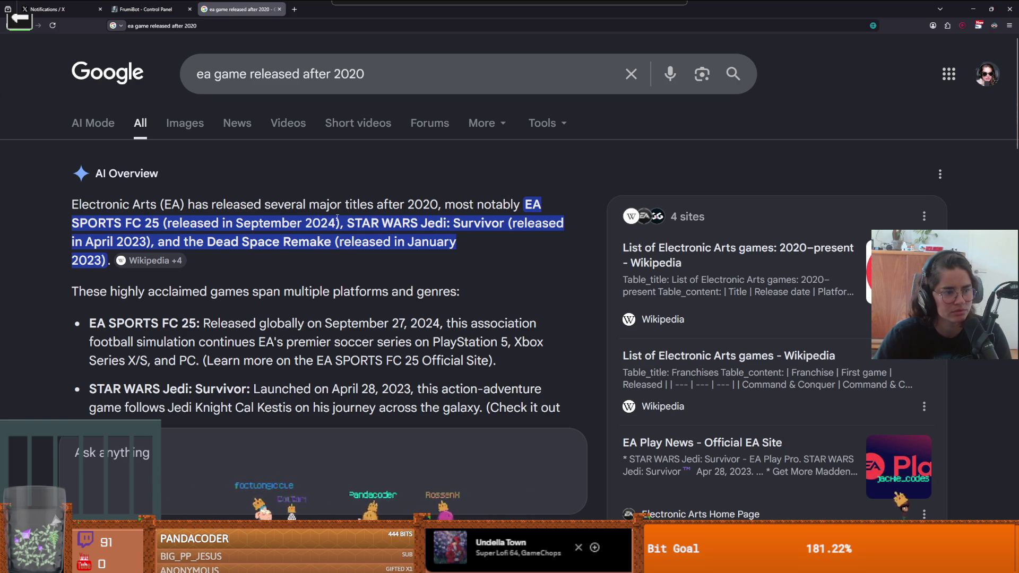
pyautogui.scroll(-10, 256, 240)
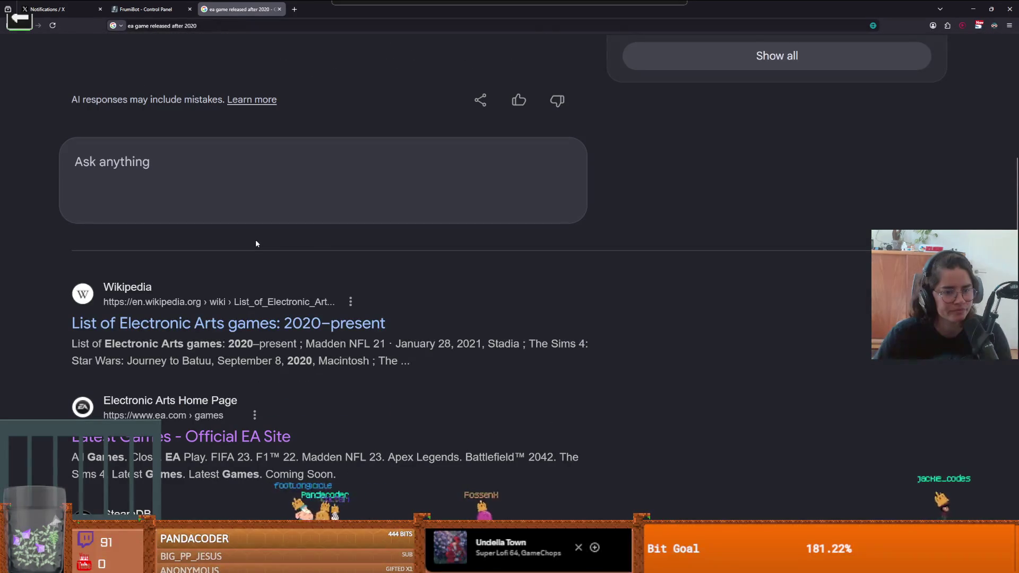
pyautogui.scroll(10, 297, 315)
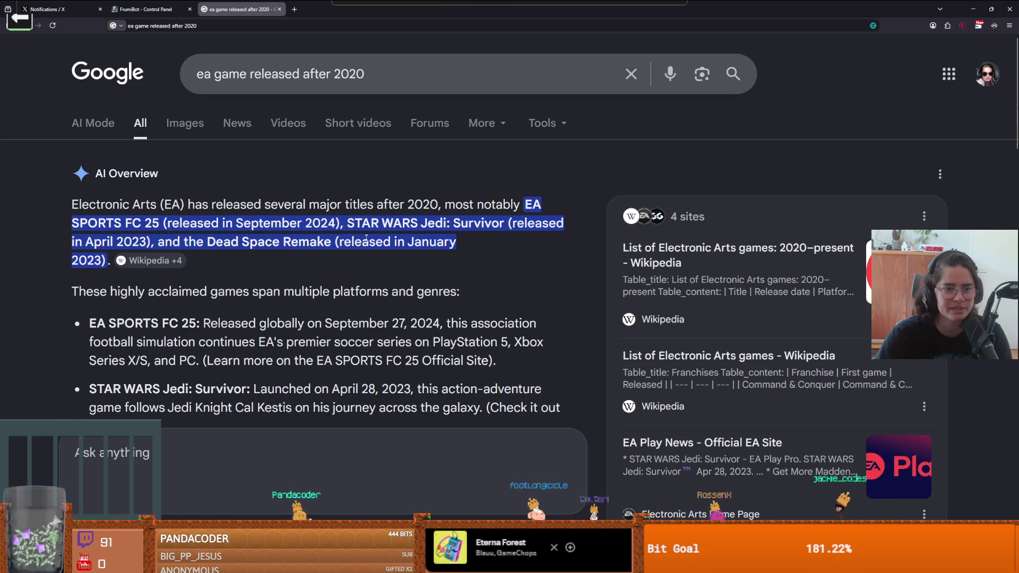
pyautogui.scroll(-5, 207, 260)
pyautogui.scroll(5, 207, 259)
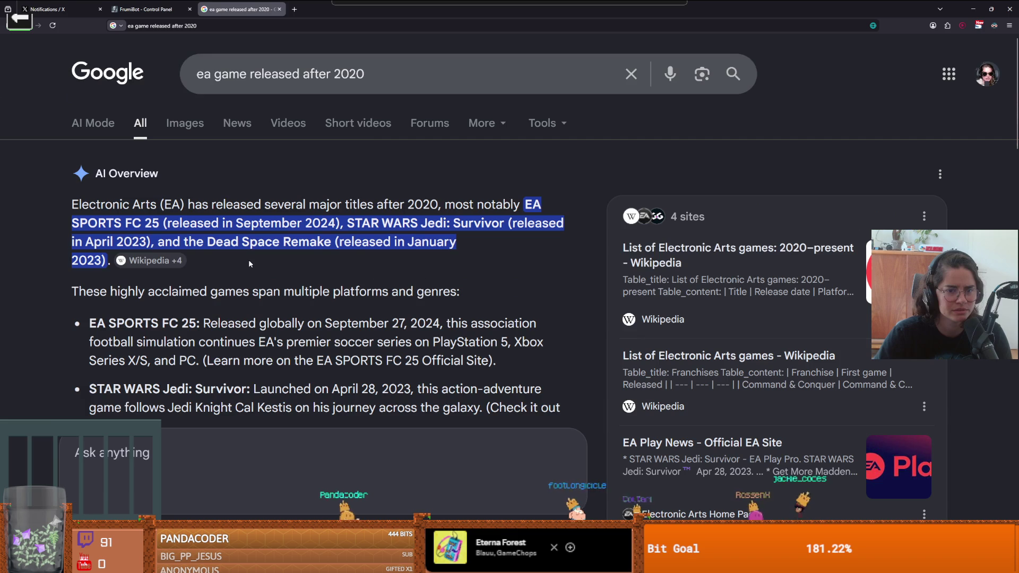
pyautogui.click(409, 75)
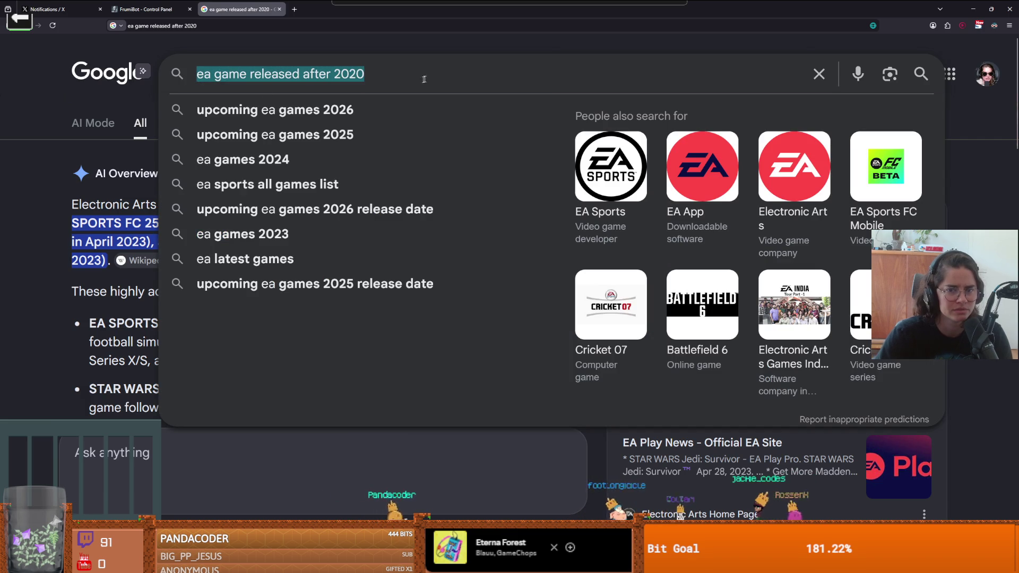
# - Search Google for Dragon Age: The Veilguard using the 'drag' suggestion
pyautogui.write('drag')
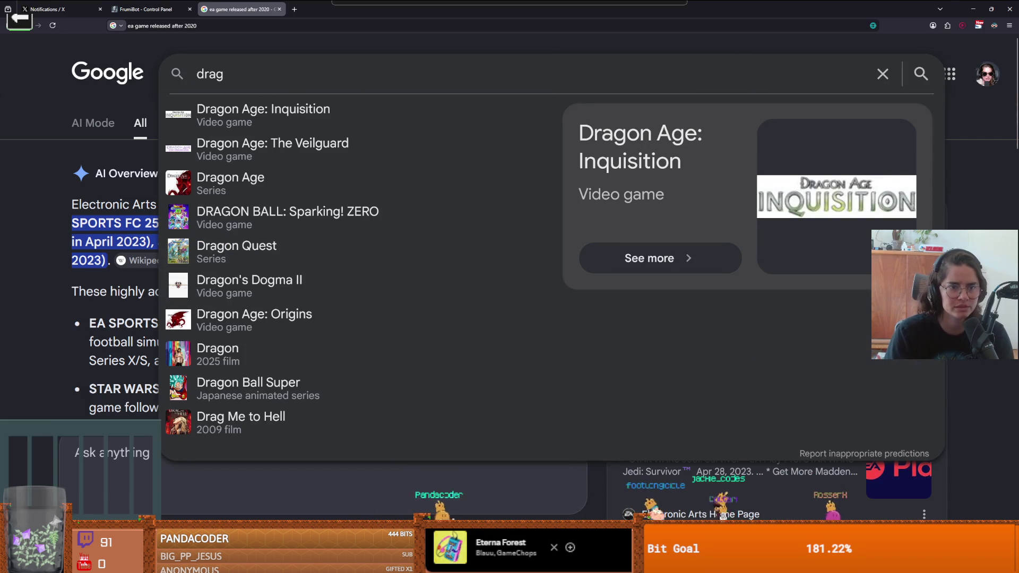
pyautogui.press('Down')
pyautogui.press('Down')
pyautogui.press('Return')
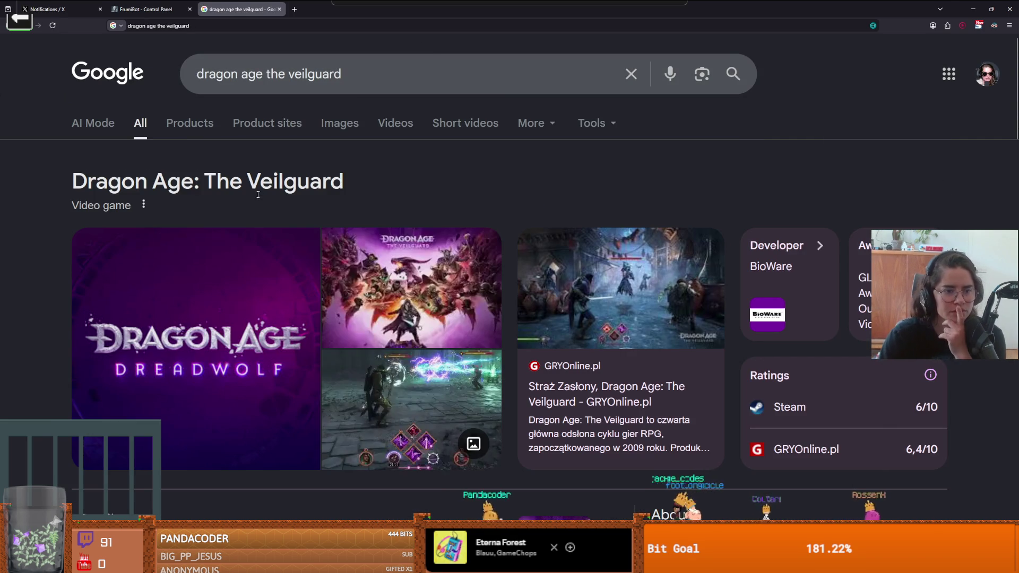
pyautogui.scroll(-7, 296, 276)
pyautogui.scroll(5, 296, 276)
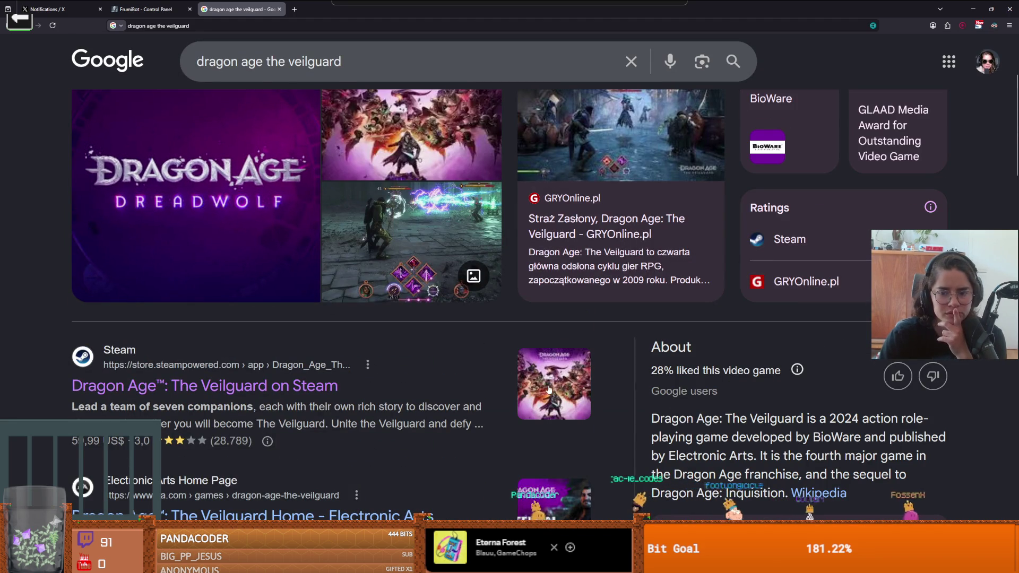
# - Review the Veilguard results (2024 BioWare RPG, 6/10 on Steam) and return to Godot
pyautogui.doubleClick(843, 436)
pyautogui.click(816, 430)
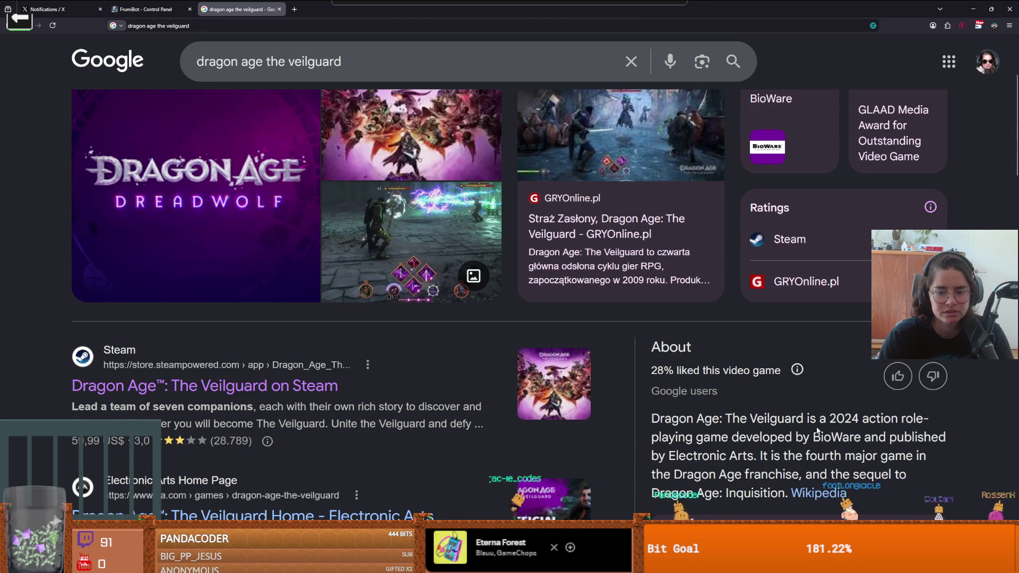
pyautogui.scroll(-2, 816, 426)
pyautogui.scroll(2, 817, 426)
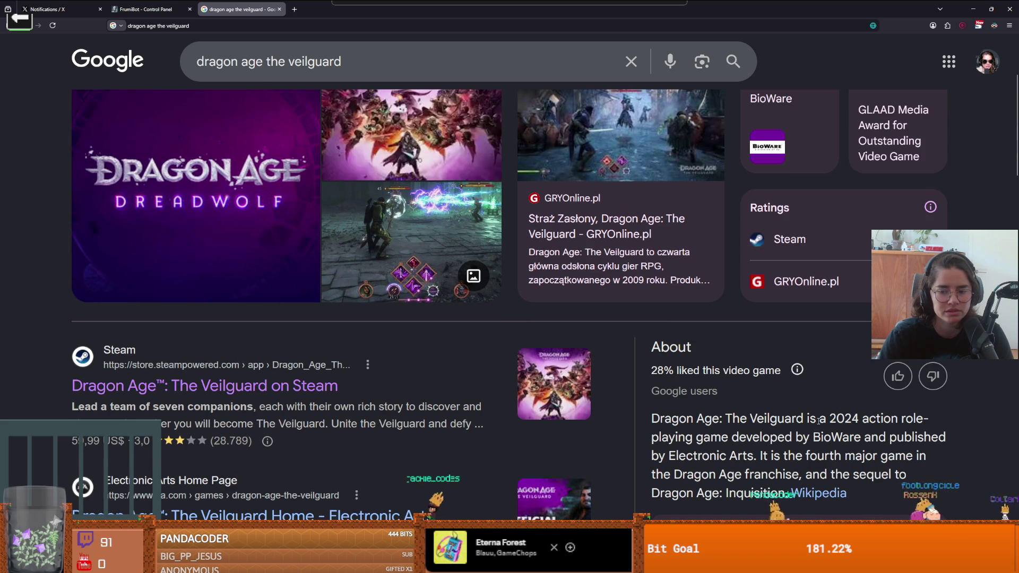
pyautogui.scroll(4, 822, 433)
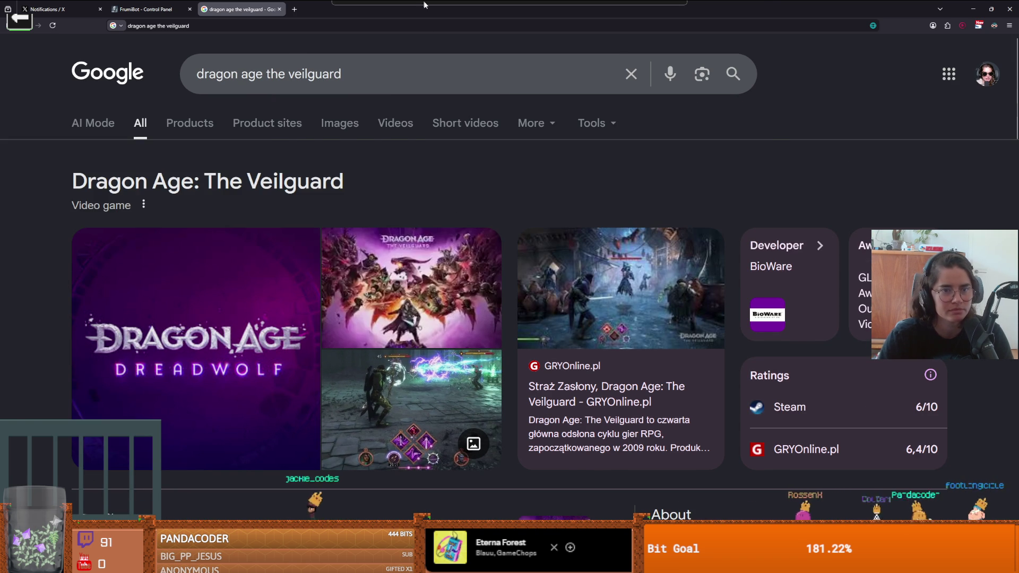
pyautogui.hotkey('alt', 'Tab')
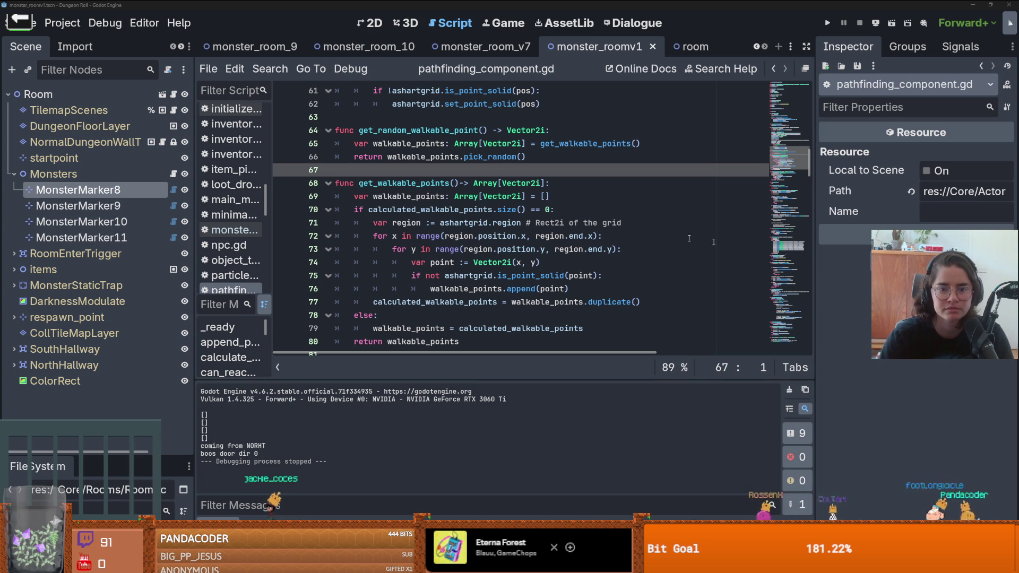
# - Collapse the Monsters node in the Scene tree and save monster_roomv1 with Ctrl+S
pyautogui.click(540, 223)
pyautogui.click(13, 174)
pyautogui.hotkey('ctrl', 's')
pyautogui.moveTo(531, 293)
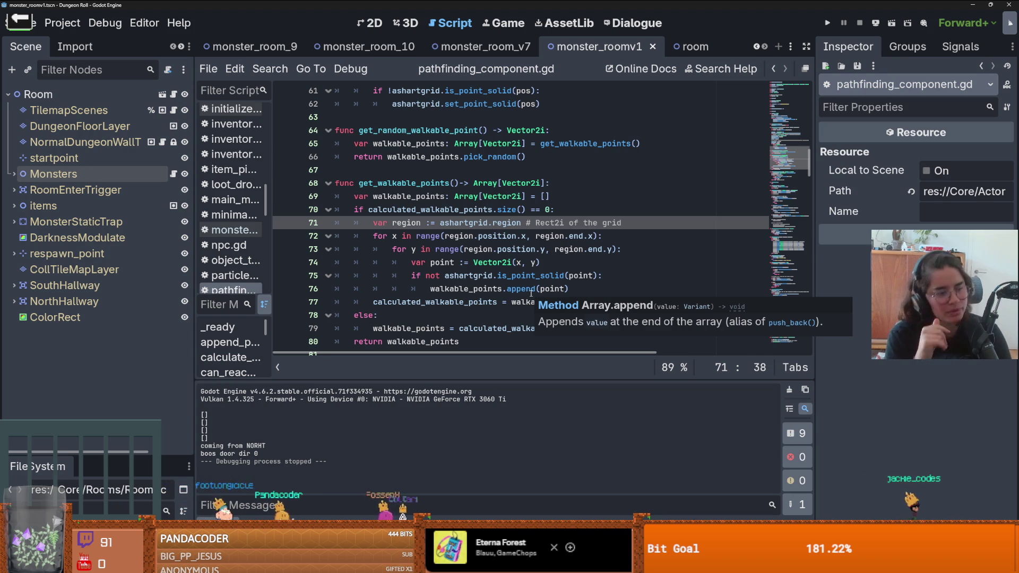
pyautogui.hotkey('ctrl', 's')
pyautogui.scroll(10, 631, 284)
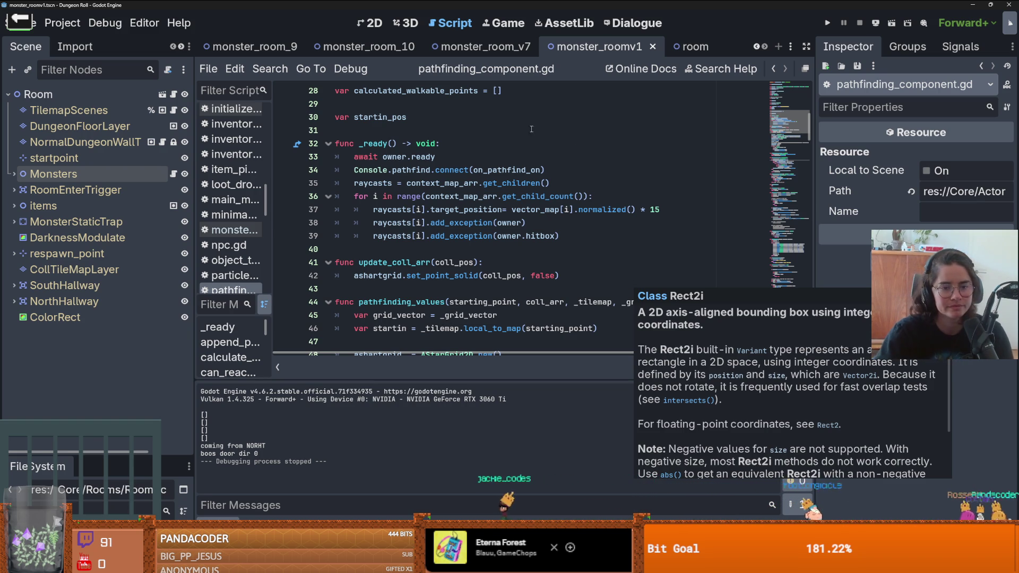
# - Resave monster_roomv1 several times, with a brief check of the browser's Veilguard results
pyautogui.click(516, 222)
pyautogui.hotkey('ctrl', 's')
pyautogui.scroll(3, 383, 211)
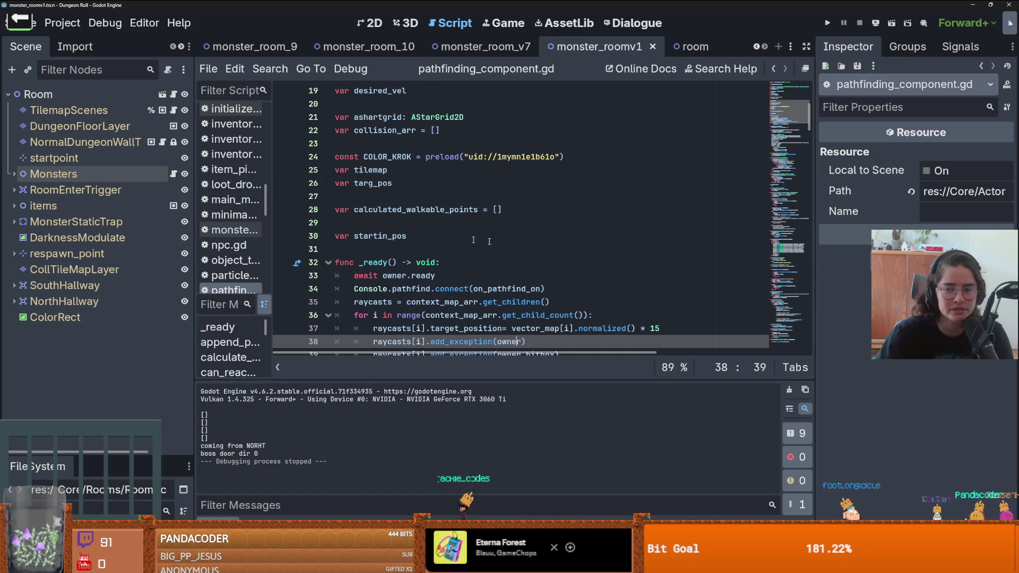
pyautogui.hotkey('alt', 'Tab')
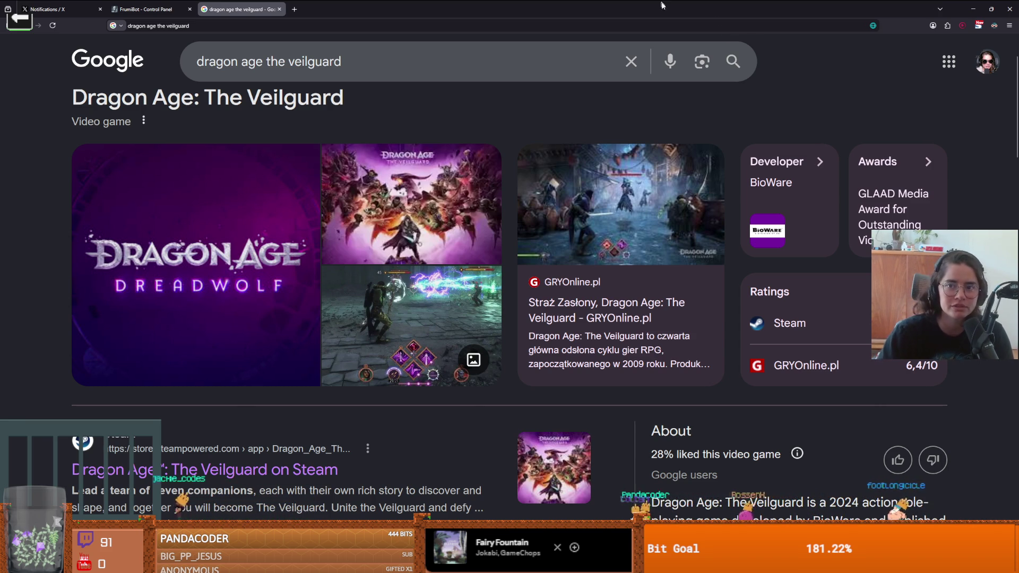
pyautogui.hotkey('alt', 'Tab')
pyautogui.hotkey('ctrl', 's')
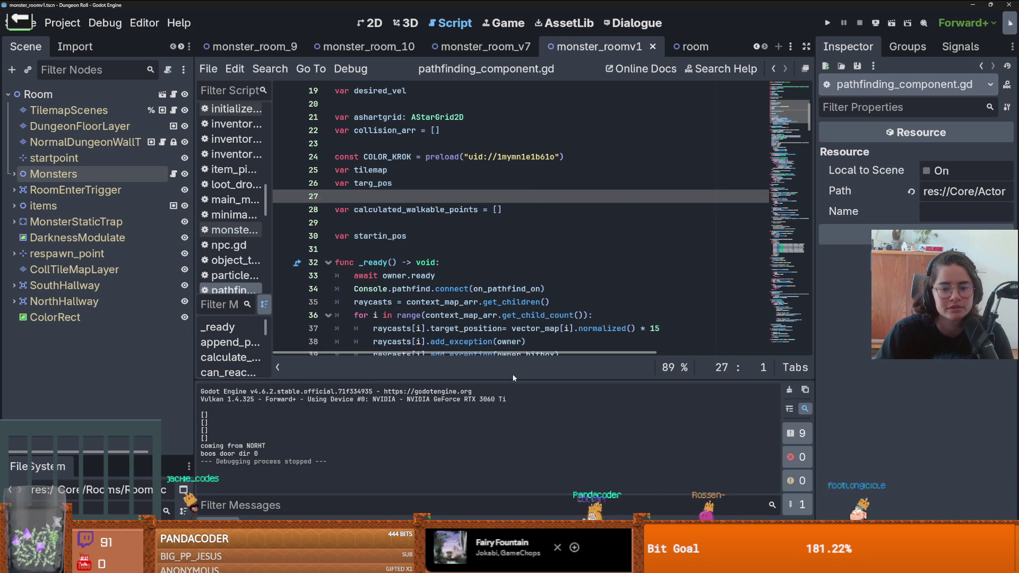
pyautogui.scroll(-4, 479, 321)
pyautogui.hotkey('ctrl', 's')
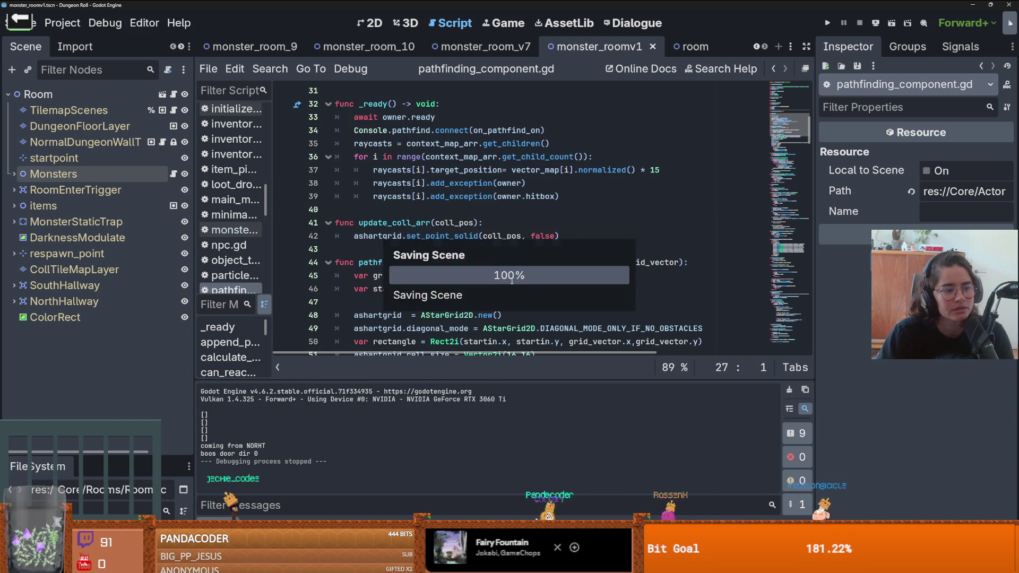
pyautogui.scroll(2, 479, 321)
pyautogui.scroll(-3, 479, 321)
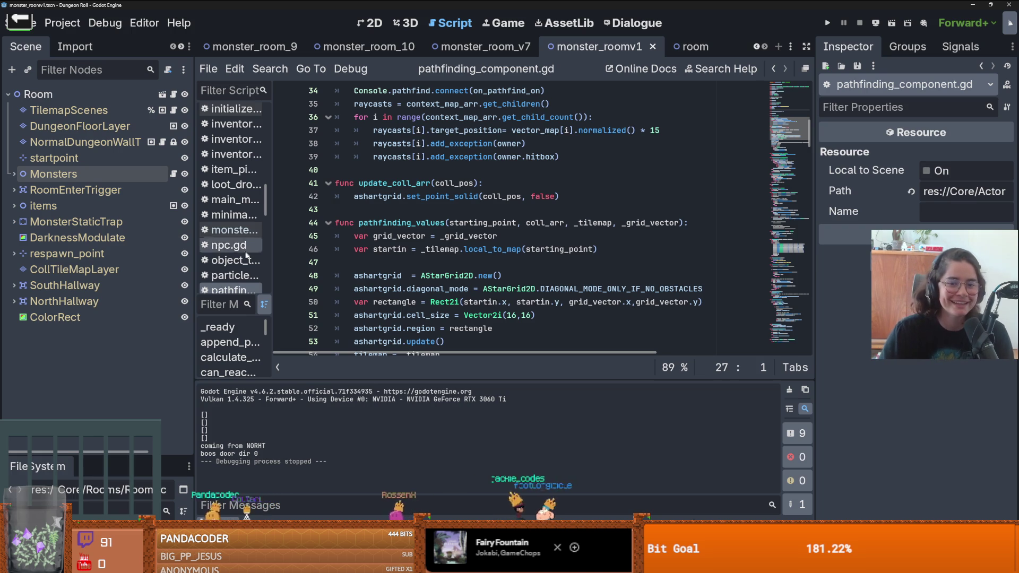
pyautogui.click(404, 209)
pyautogui.hotkey('ctrl', 's')
pyautogui.scroll(5, 425, 244)
pyautogui.scroll(-7, 441, 237)
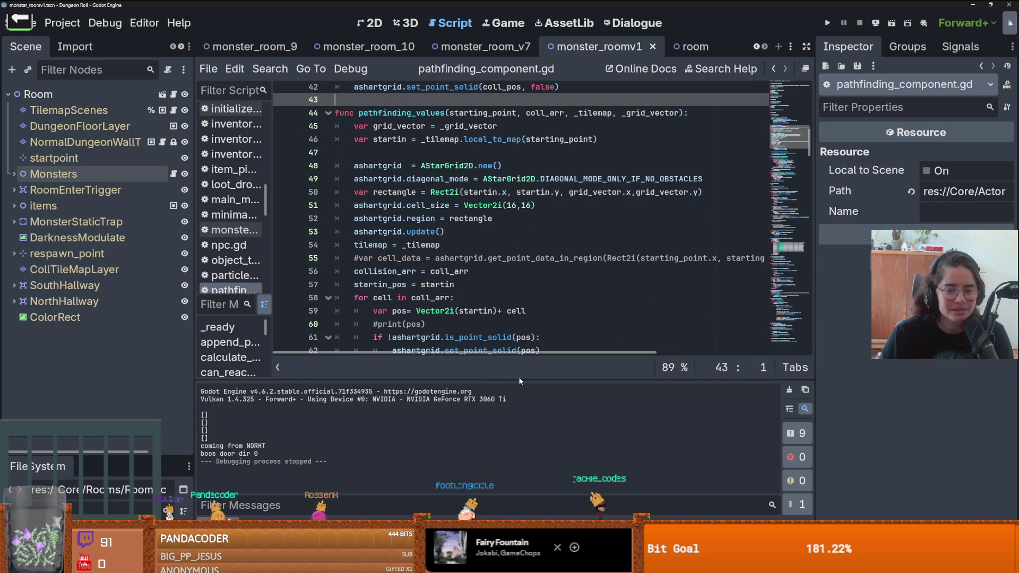
pyautogui.scroll(-1, 477, 291)
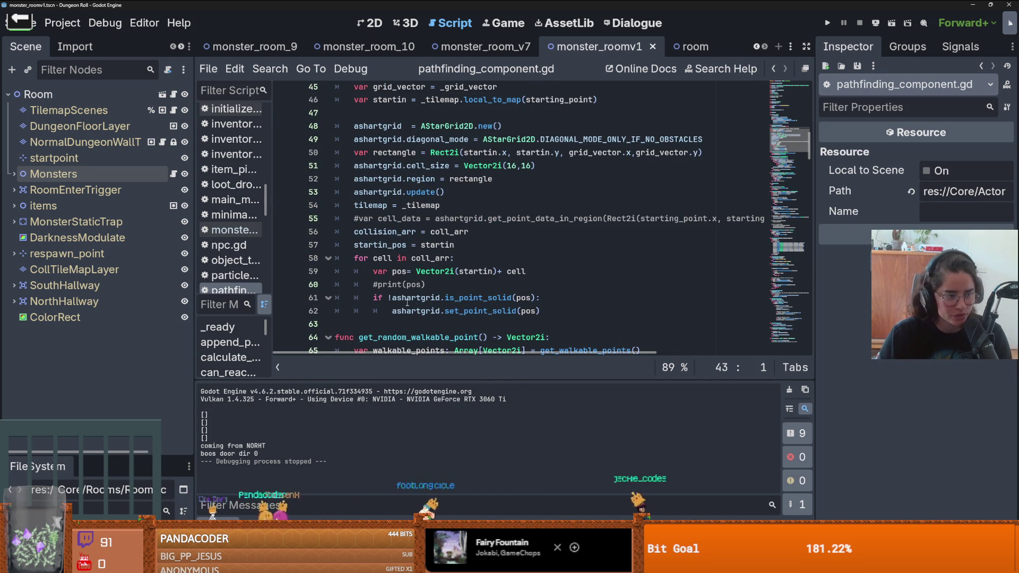
pyautogui.moveTo(469, 298)
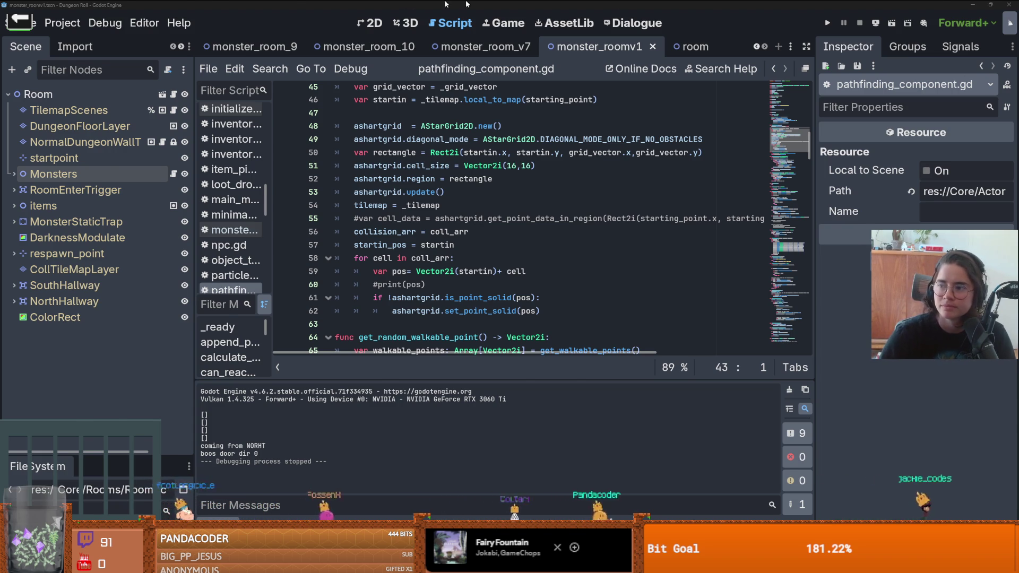
pyautogui.hotkey('alt', 'Tab')
pyautogui.scroll(-4, 550, 281)
pyautogui.doubleClick(810, 334)
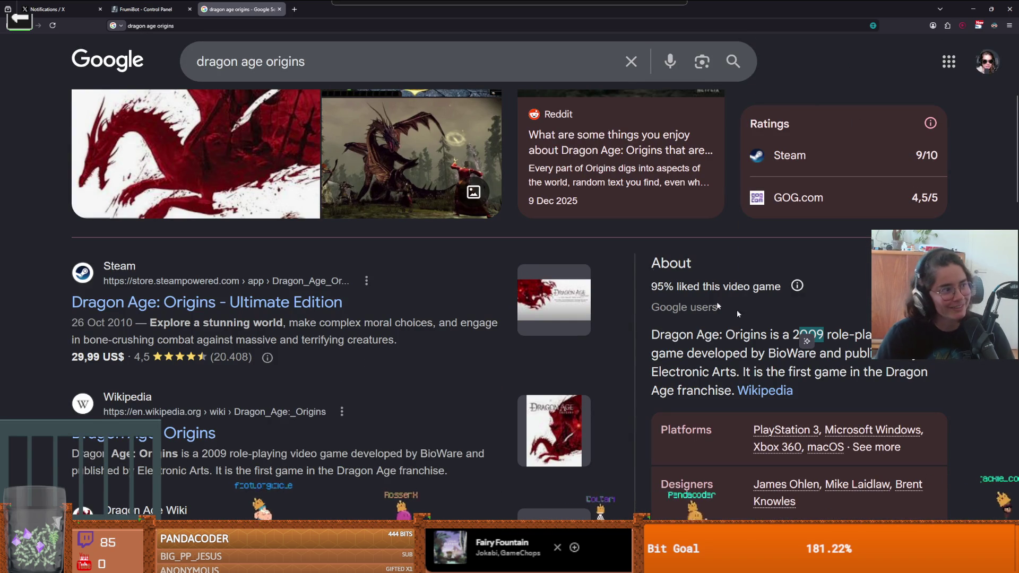
pyautogui.hotkey('alt', 'Tab')
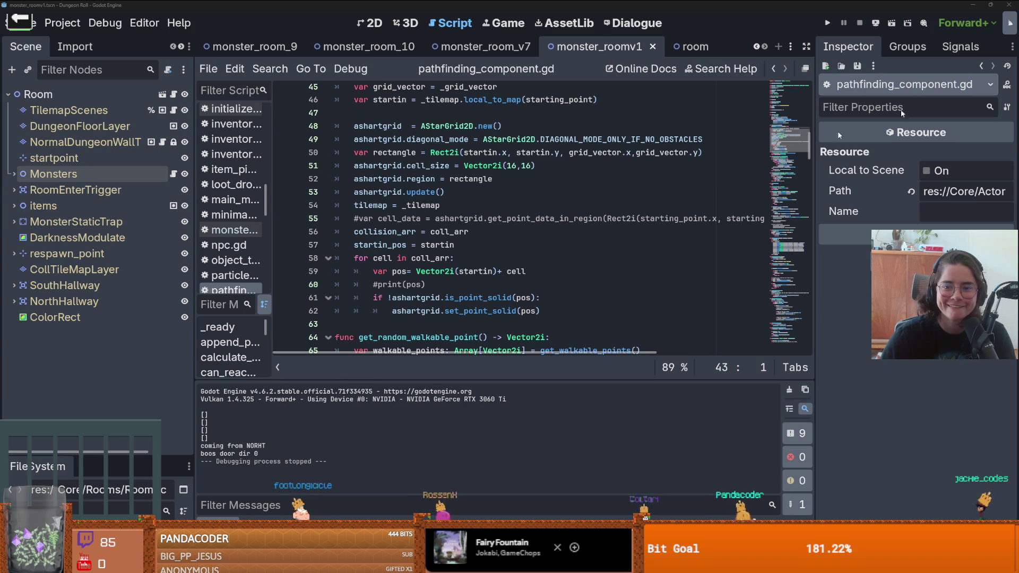
pyautogui.hotkey('ctrl', 's')
pyautogui.scroll(1, 462, 289)
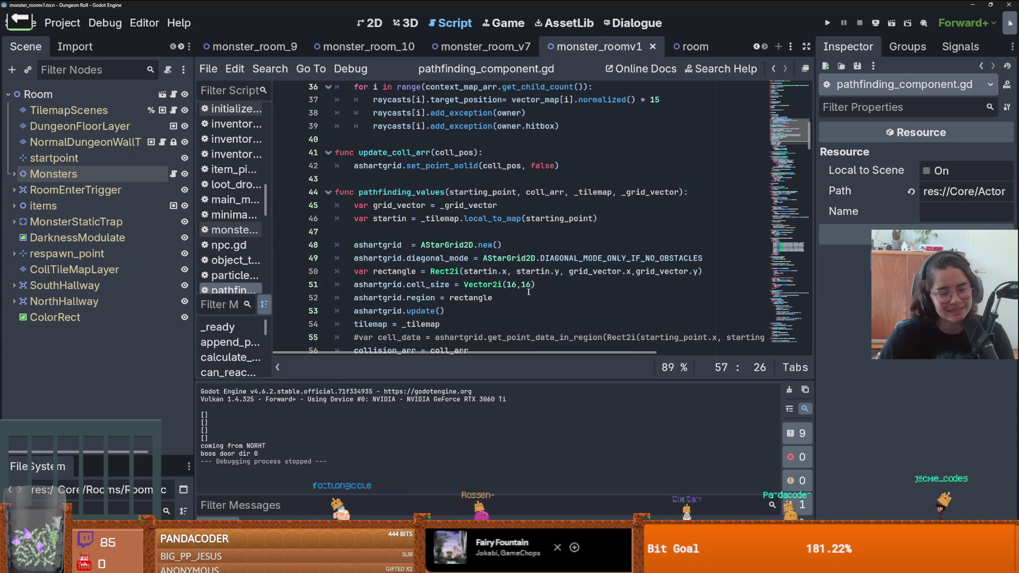
pyautogui.press('Up')
pyautogui.press('Up')
pyautogui.press('Up')
pyautogui.scroll(1, 500, 290)
pyautogui.scroll(2, 500, 289)
pyautogui.press('Up')
pyautogui.press('Up')
pyautogui.press('Up')
pyautogui.scroll(-2, 451, 287)
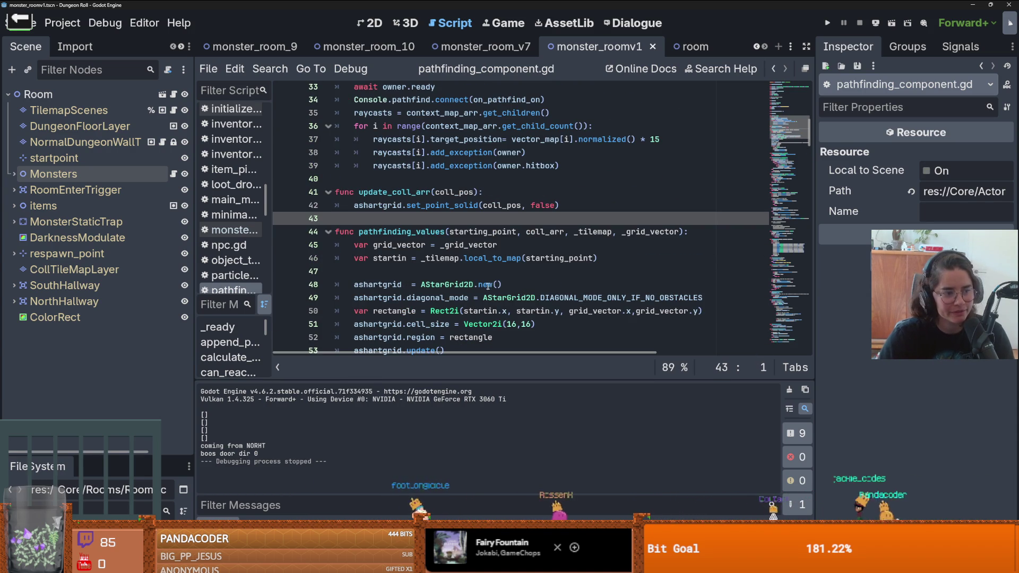
pyautogui.scroll(2, 466, 307)
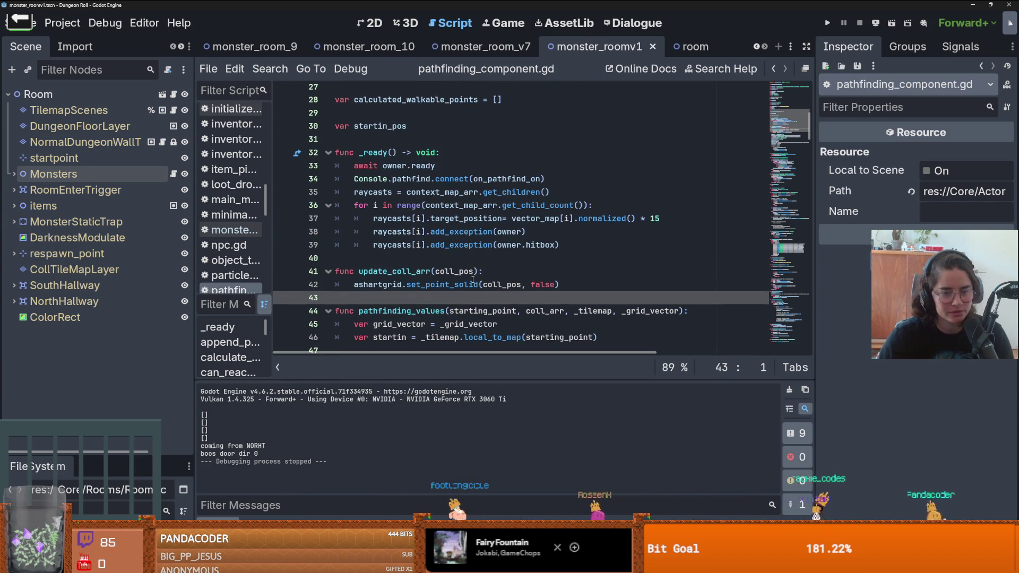
pyautogui.press('BackSpace')
pyautogui.click(396, 260)
pyautogui.hotkey('ctrl', 'z')
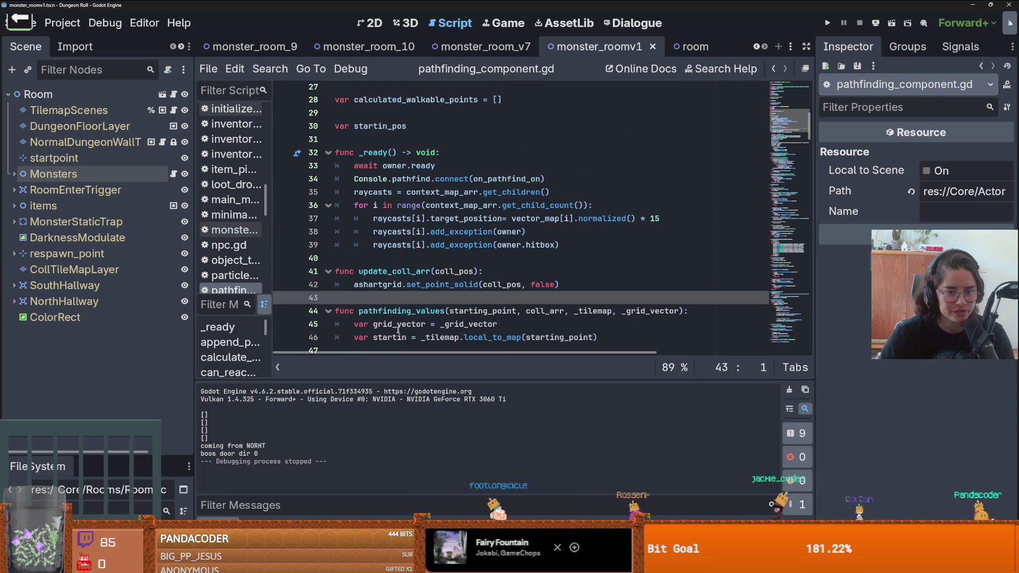
pyautogui.scroll(-2, 371, 306)
pyautogui.moveTo(195, 323); pyautogui.dragTo(207, 323)
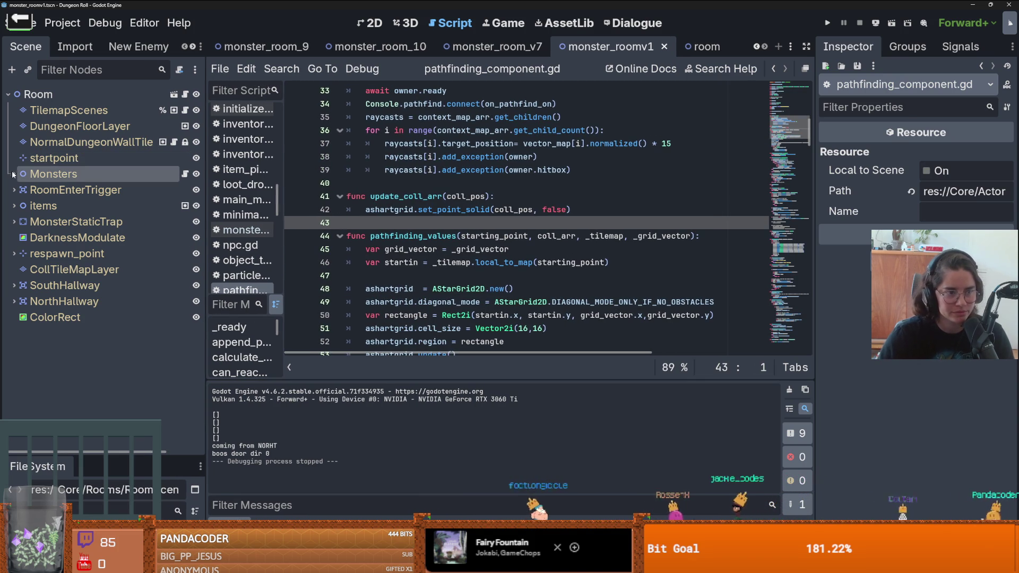
# - Switch to the 2D view and save the monster_roomv1 scene
pyautogui.hotkey('ctrl', 'F1')
pyautogui.hotkey('ctrl', 's')
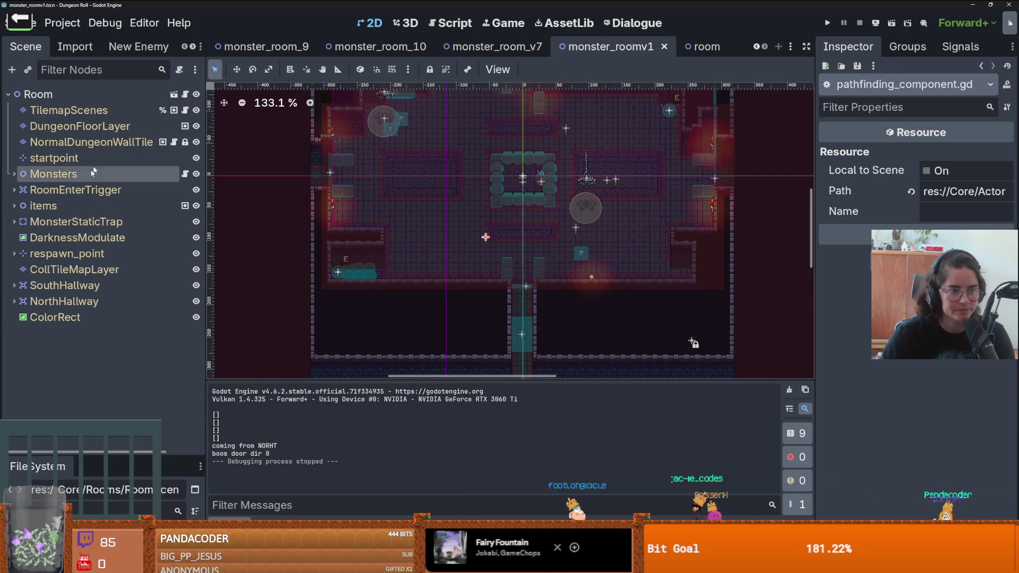
pyautogui.moveTo(504, 198); pyautogui.dragTo(492, 245)
pyautogui.scroll(-4, 493, 246)
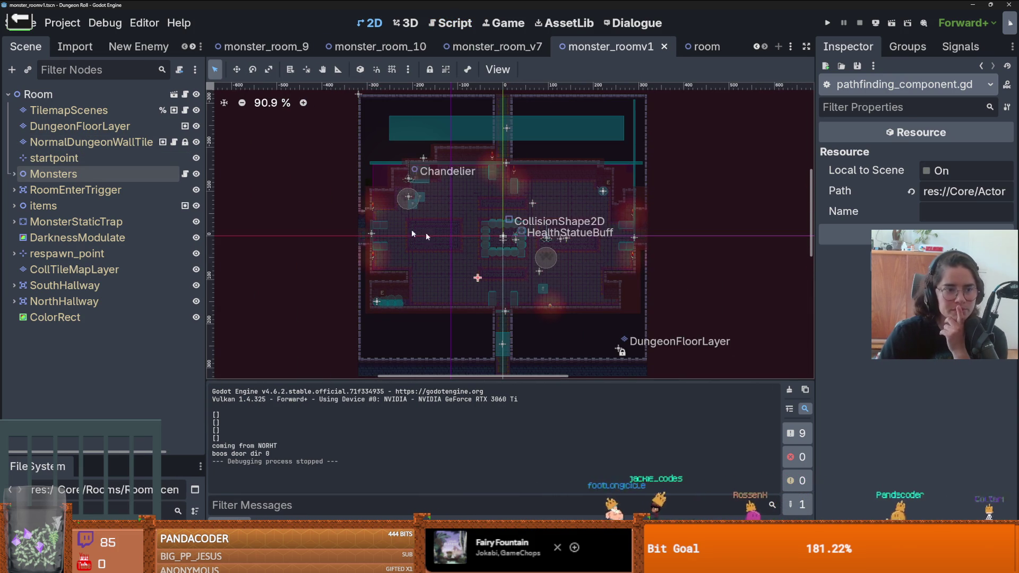
# - Inspect TilemapScenes, DungeonFloorLayer and NormalDungeonWallTile, then open the monster_room_v7 scene
pyautogui.click(62, 111)
pyautogui.scroll(-10, 913, 319)
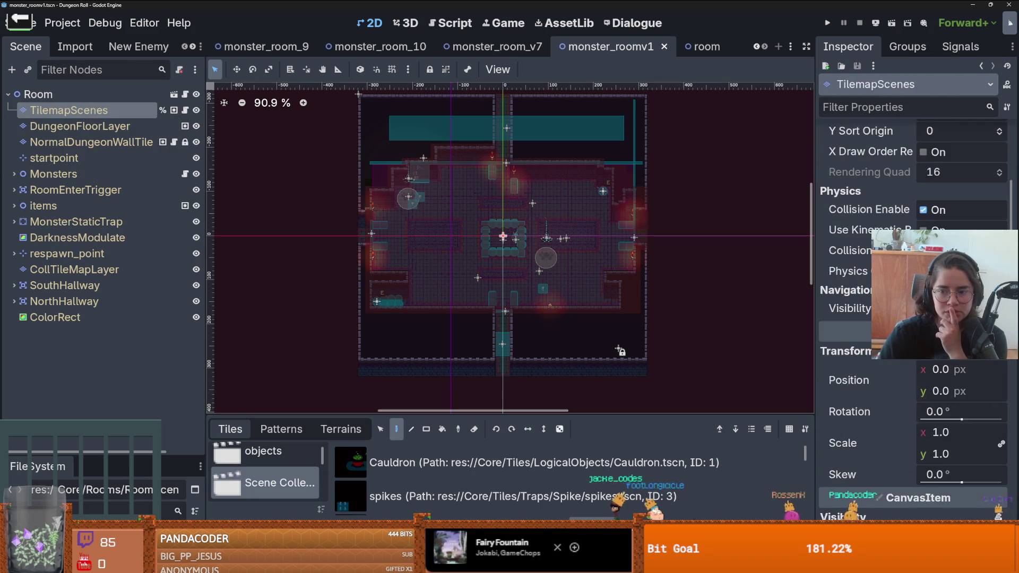
pyautogui.scroll(-4, 913, 319)
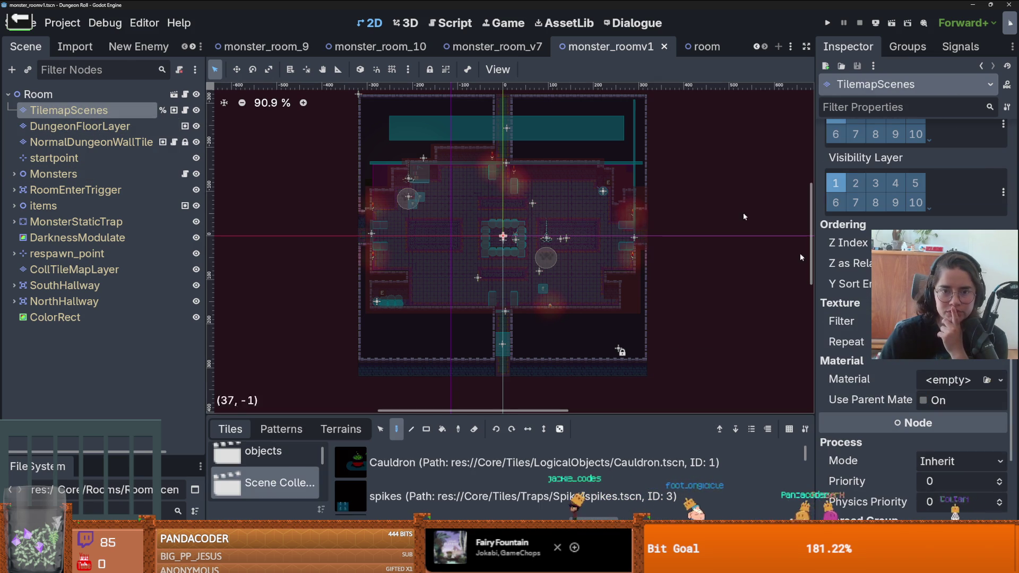
pyautogui.scroll(-5, 913, 319)
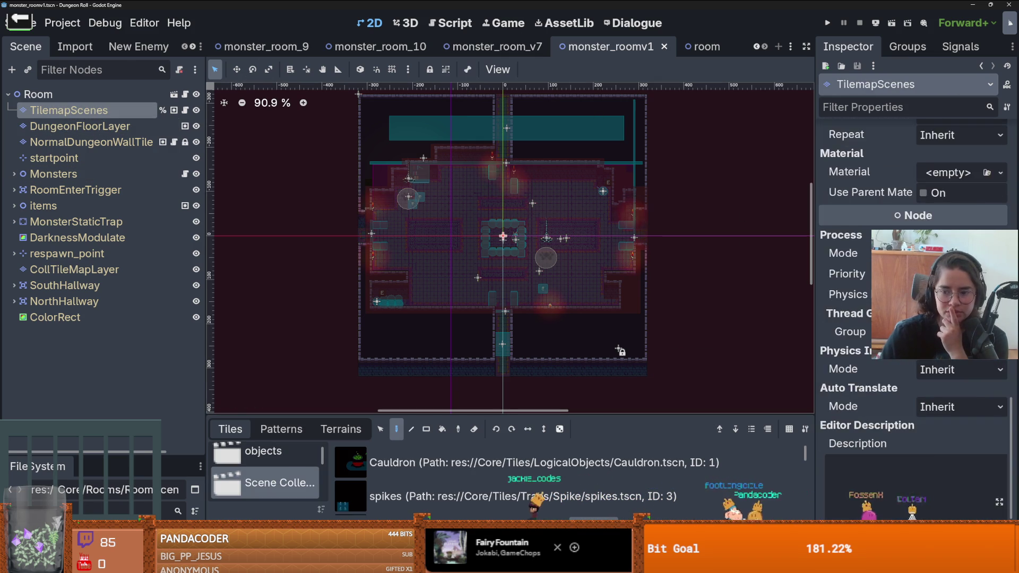
pyautogui.scroll(13, 913, 318)
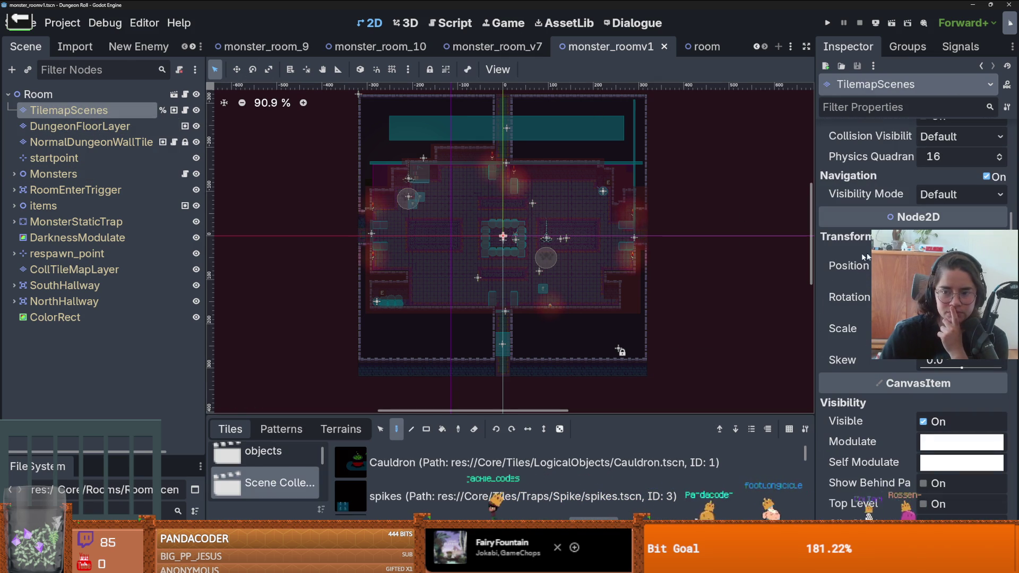
pyautogui.click(80, 126)
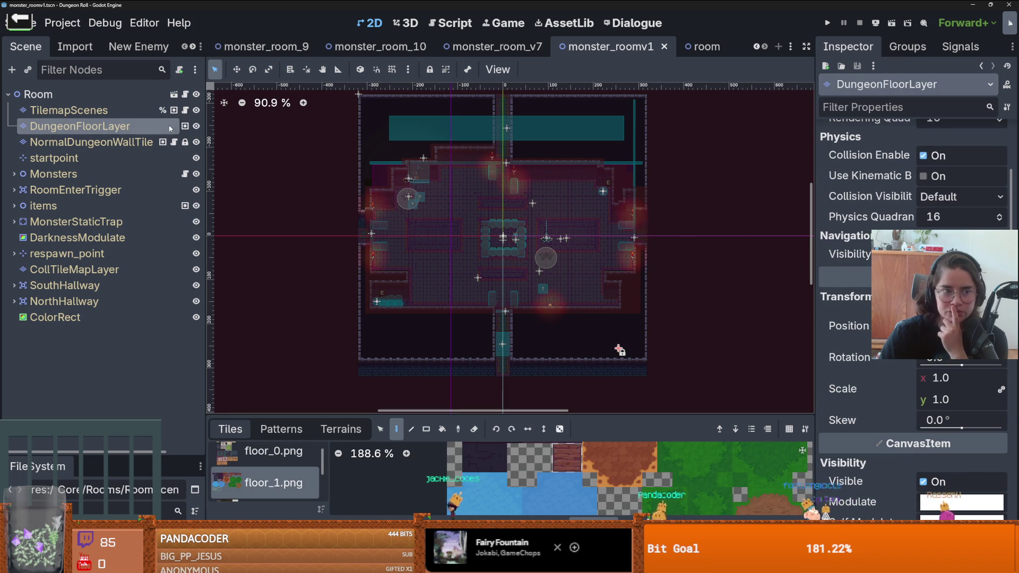
pyautogui.click(90, 142)
pyautogui.scroll(-5, 956, 213)
pyautogui.scroll(5, 956, 159)
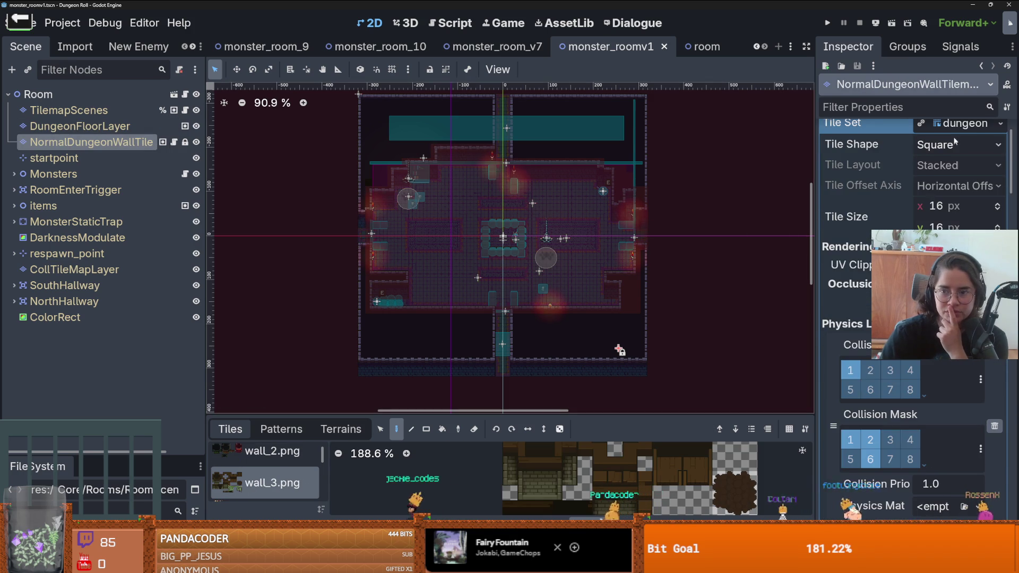
pyautogui.scroll(-10, 956, 147)
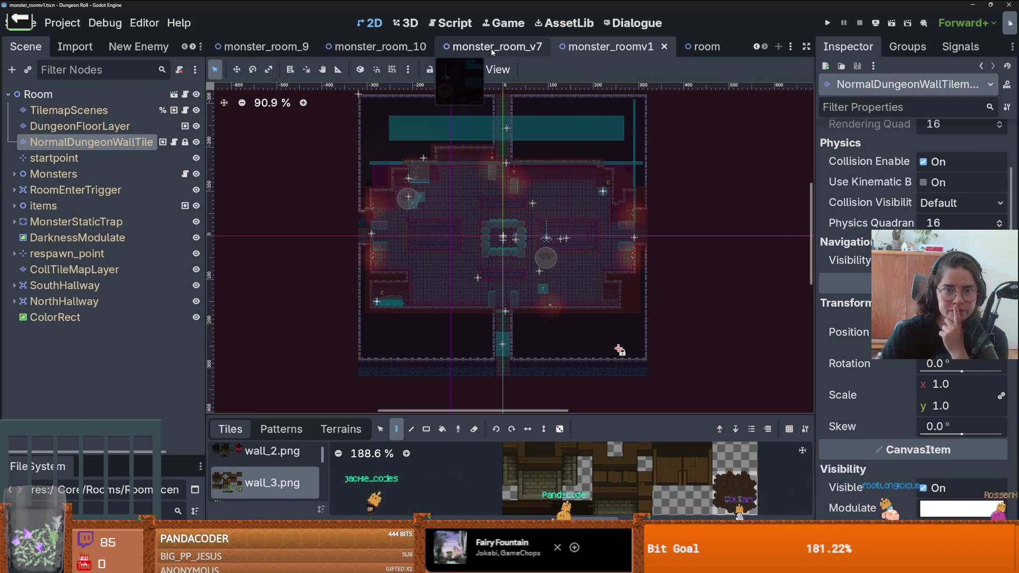
pyautogui.click(491, 49)
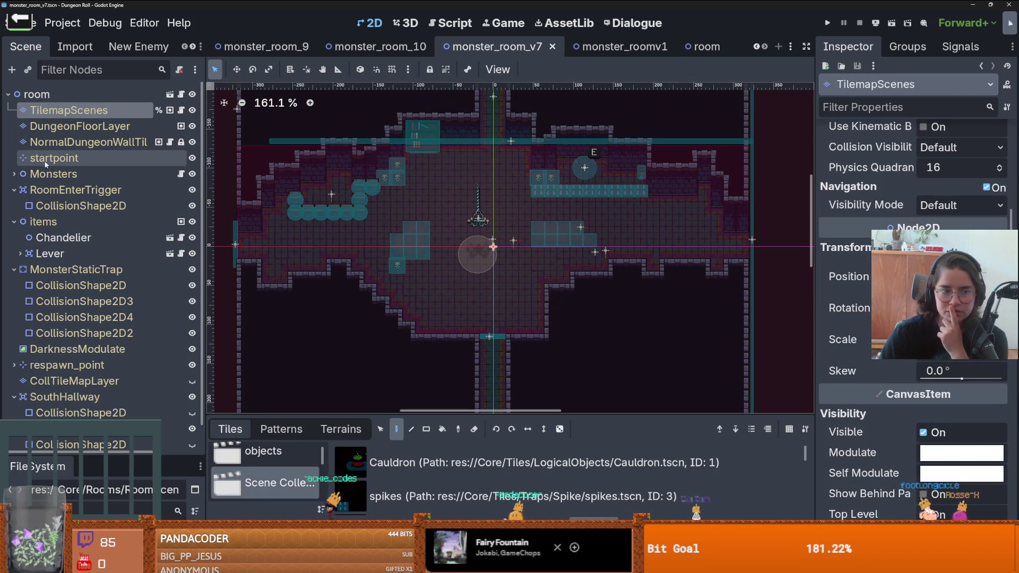
# - In monster_room_v7, collapse items and MonsterStaticTrap, then unhide CollTileMapLayer
pyautogui.click(69, 126)
pyautogui.press('Down')
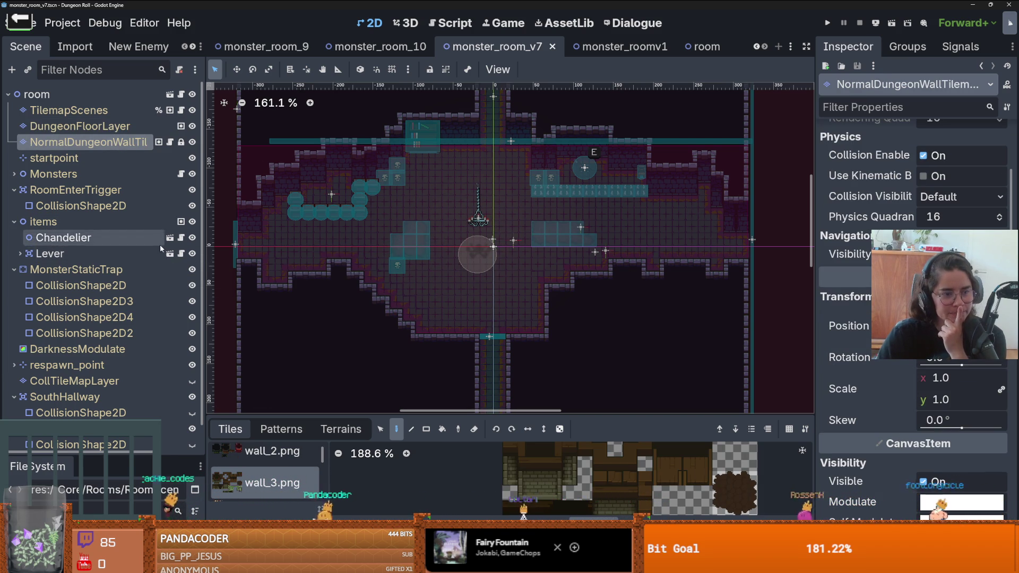
pyautogui.click(15, 221)
pyautogui.click(15, 238)
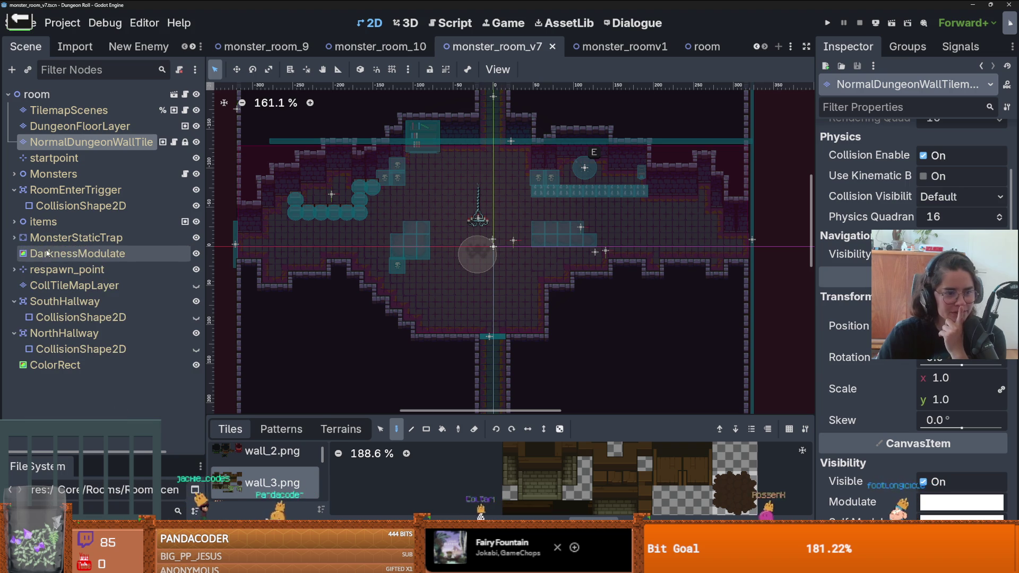
pyautogui.click(74, 285)
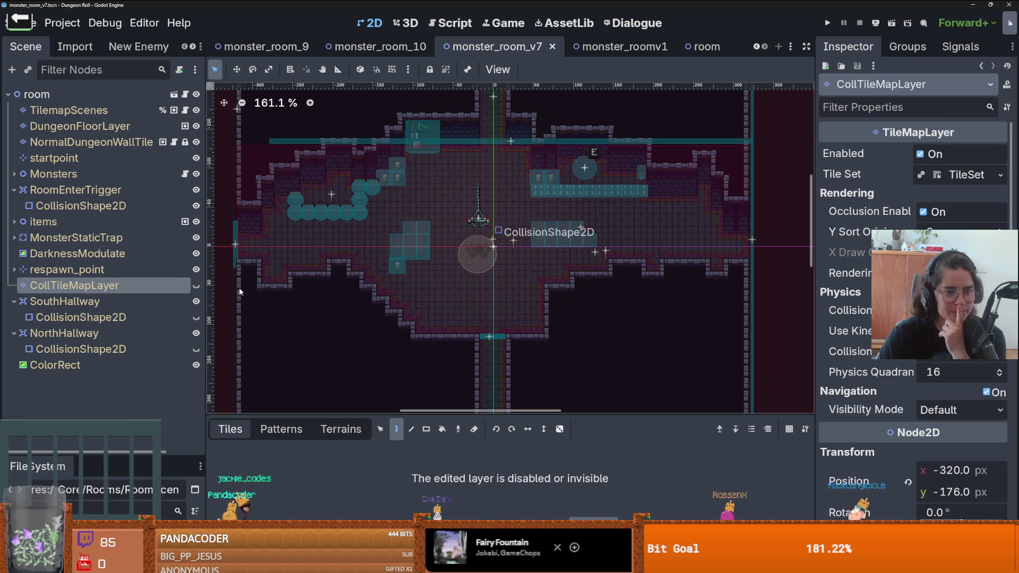
pyautogui.click(196, 285)
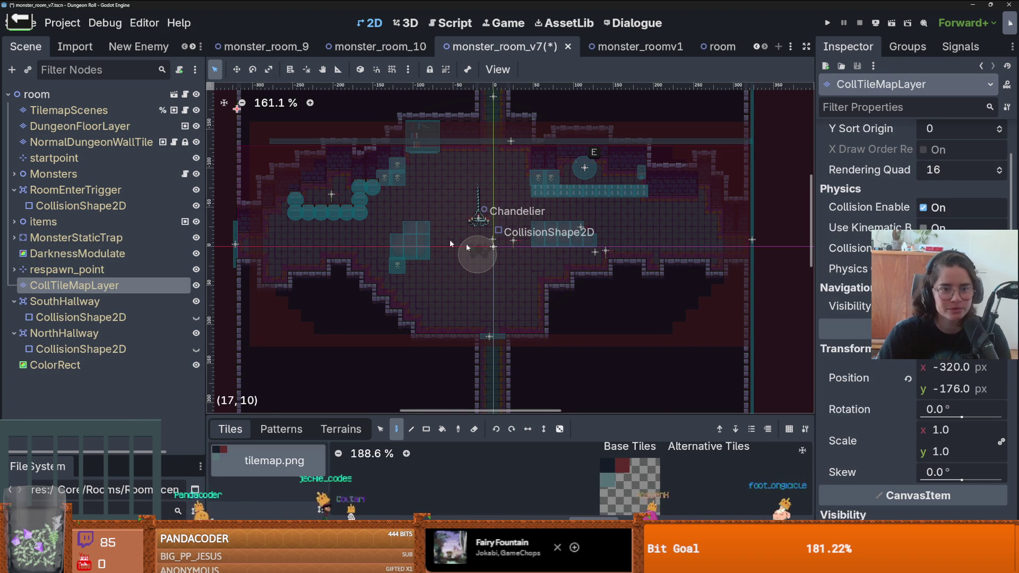
# - Save monster_room_v7 and zoom around to check CollTileMapLayer at position -320, -176
pyautogui.scroll(-2, 508, 250)
pyautogui.hotkey('ctrl', 's')
pyautogui.scroll(-3, 462, 249)
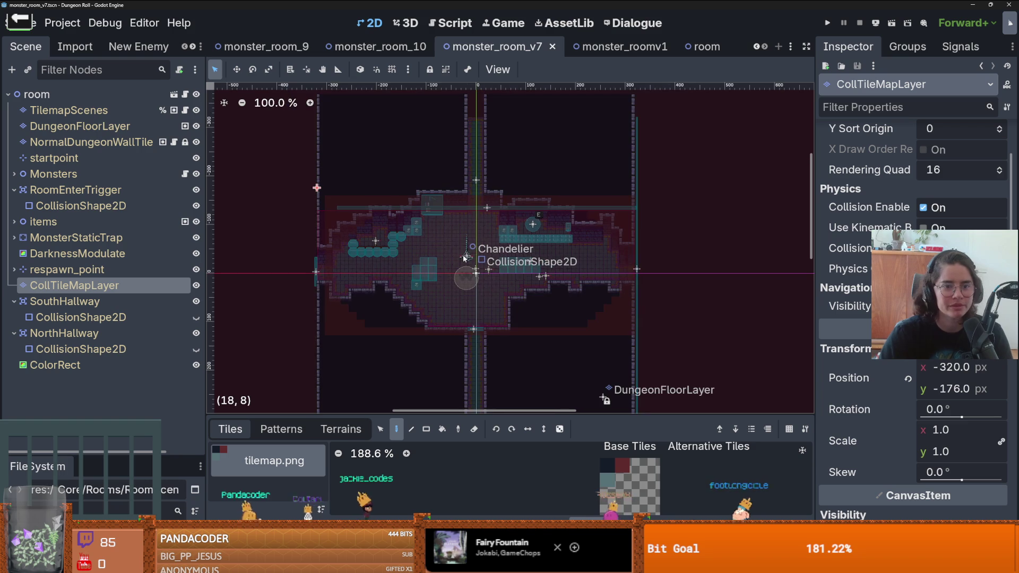
pyautogui.scroll(1, 454, 162)
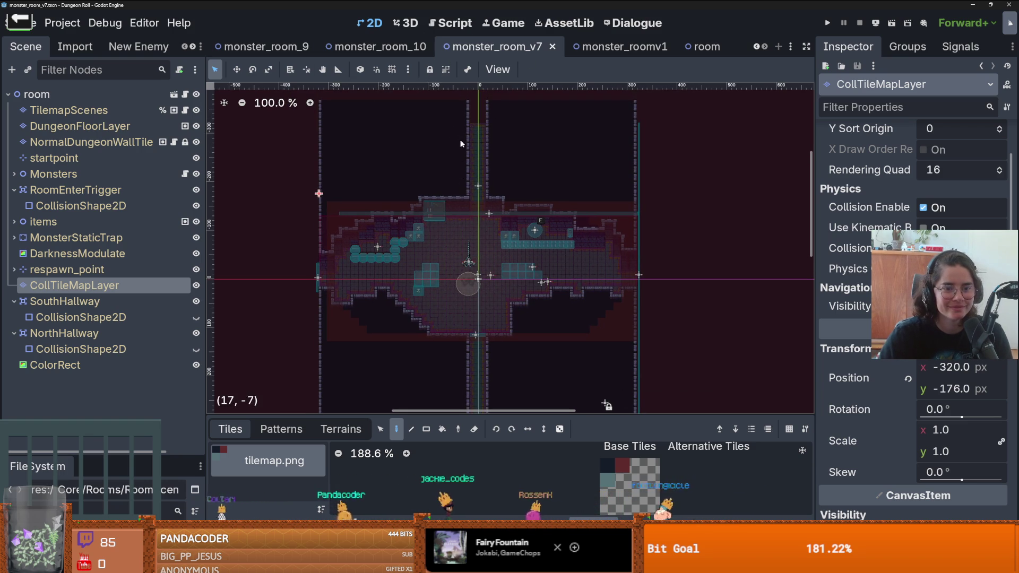
pyautogui.scroll(2, 470, 180)
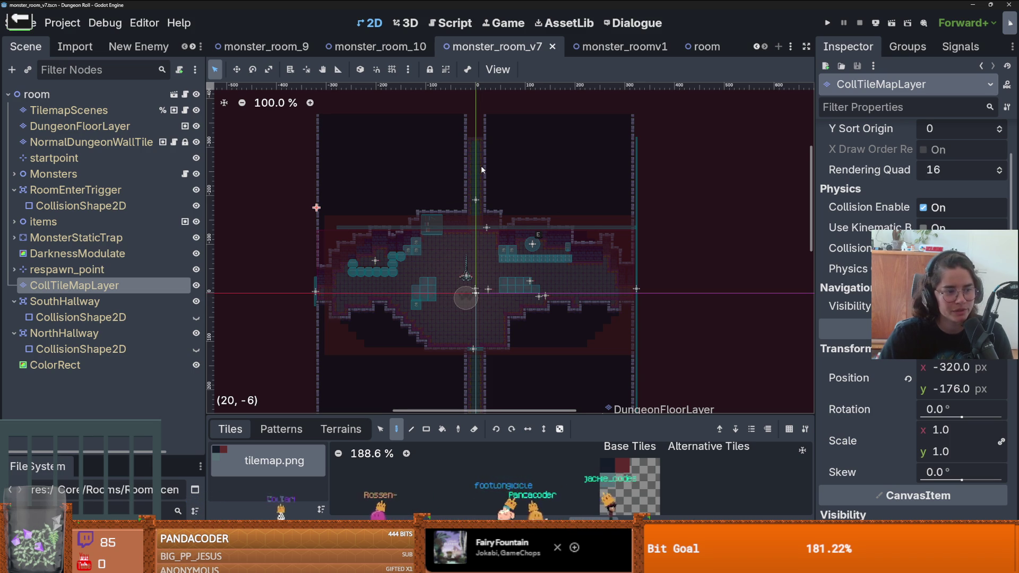
pyautogui.scroll(-1, 481, 165)
pyautogui.hotkey('ctrl', 's')
pyautogui.scroll(2, 519, 193)
pyautogui.moveTo(519, 193); pyautogui.dragTo(517, 209)
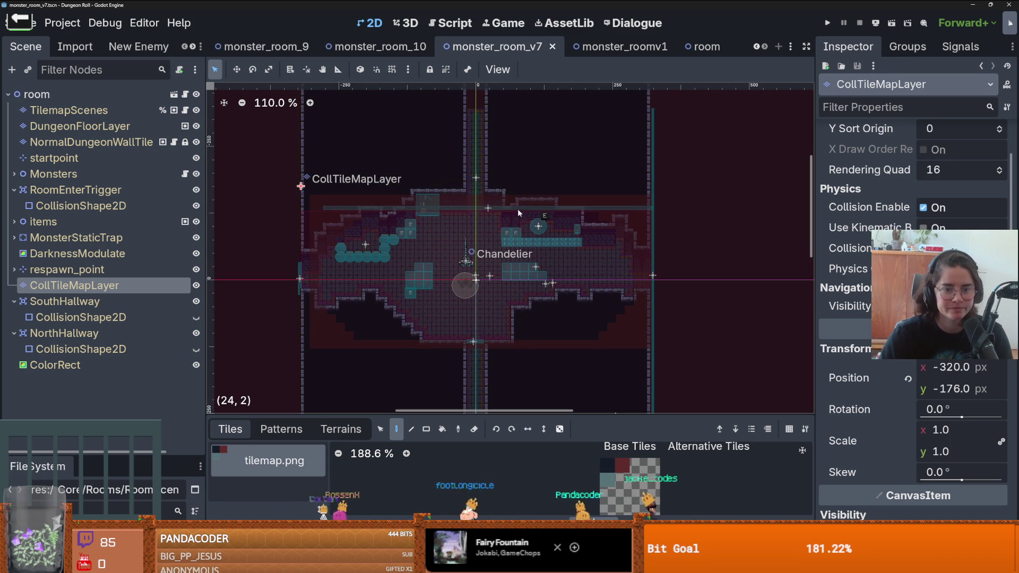
pyautogui.scroll(-2, 298, 175)
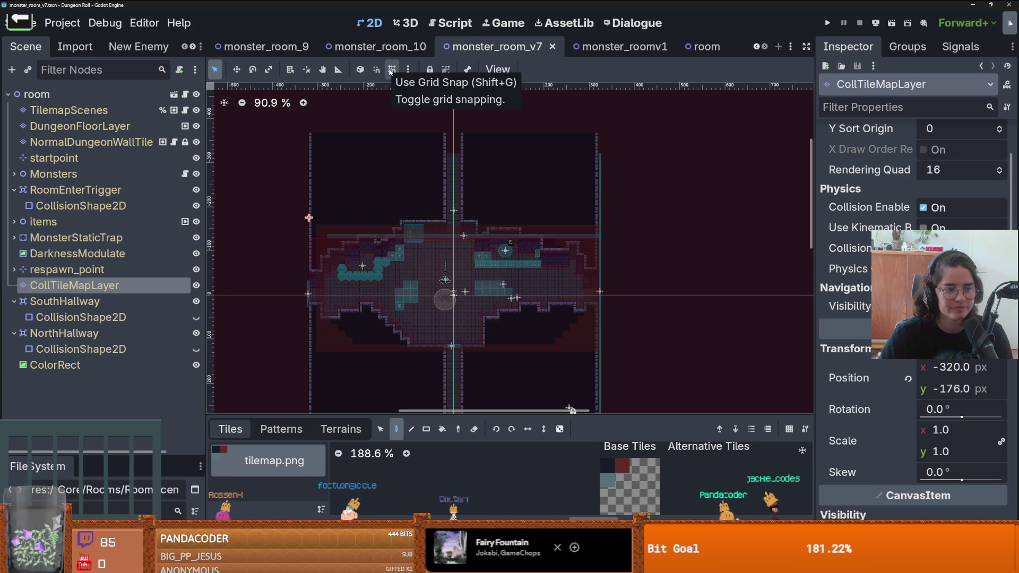
pyautogui.moveTo(380, 52)
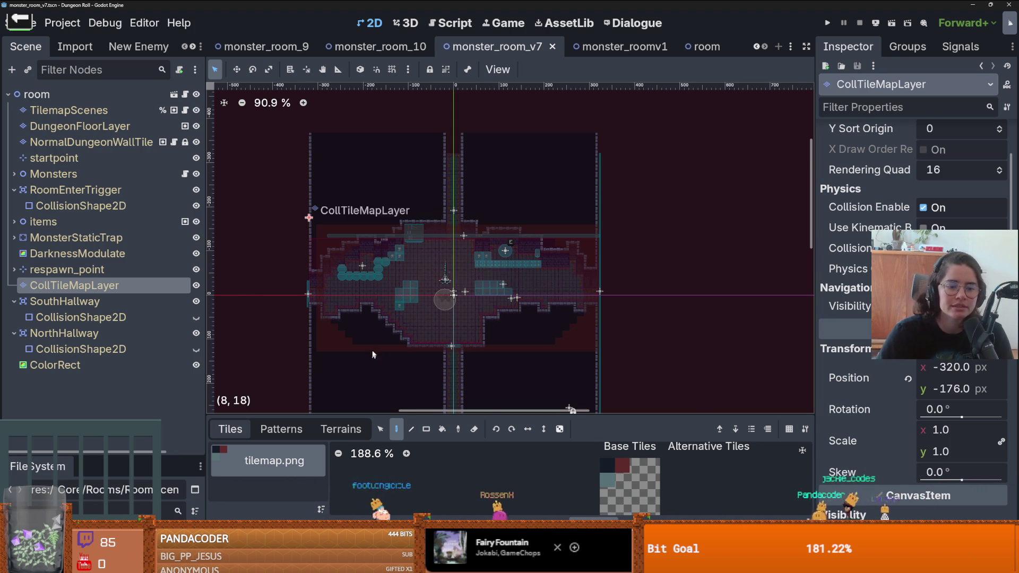
# - Paint extra collision tiles along row 14 of CollTileMapLayer
pyautogui.scroll(5, 372, 347)
pyautogui.scroll(3, 297, 297)
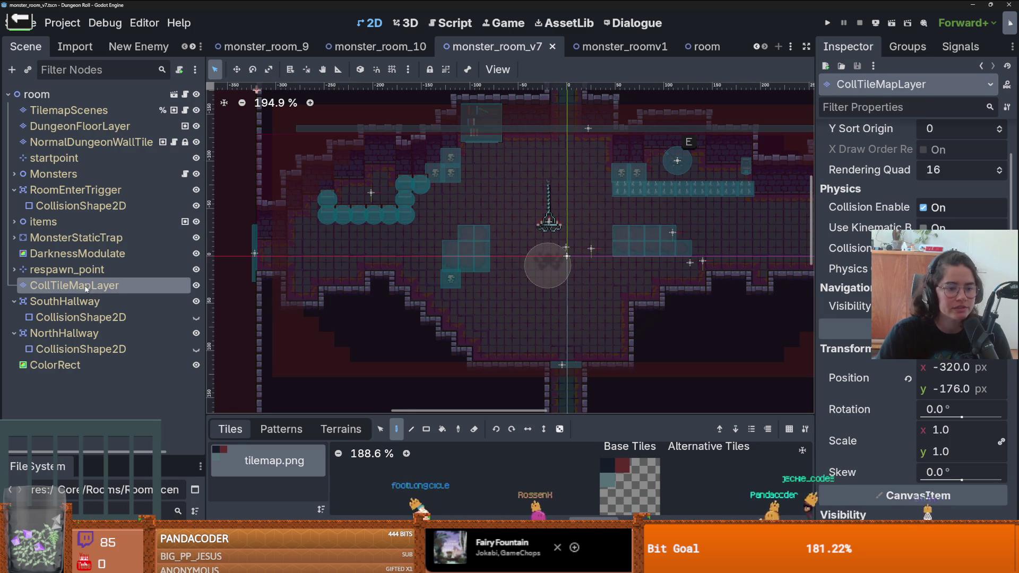
pyautogui.moveTo(326, 311)
pyautogui.mouseDown()
pyautogui.moveTo(374, 310)
pyautogui.moveTo(349, 296)
pyautogui.moveTo(390, 289)
pyautogui.moveTo(392, 302)
pyautogui.mouseUp()
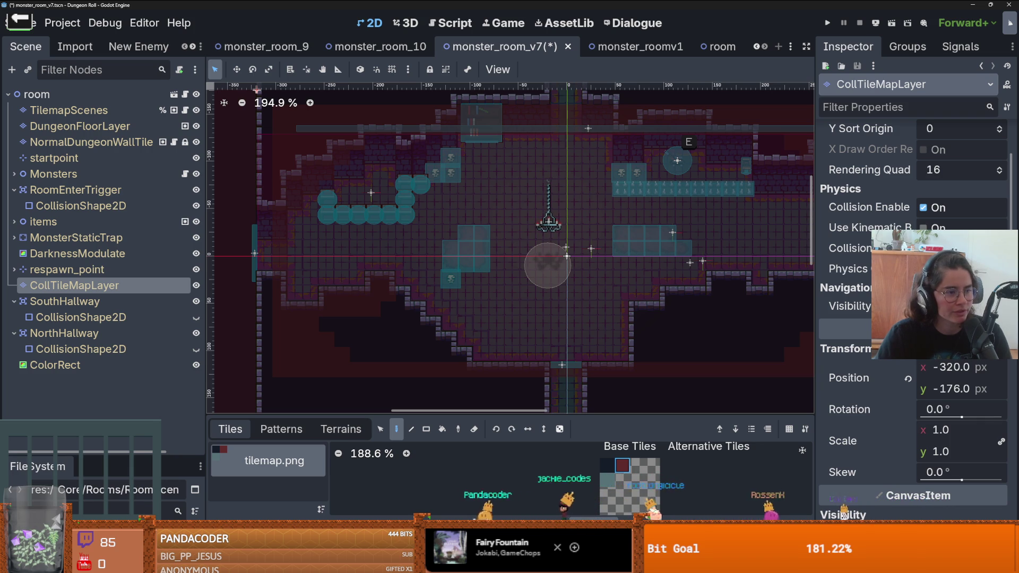
pyautogui.scroll(3, 391, 313)
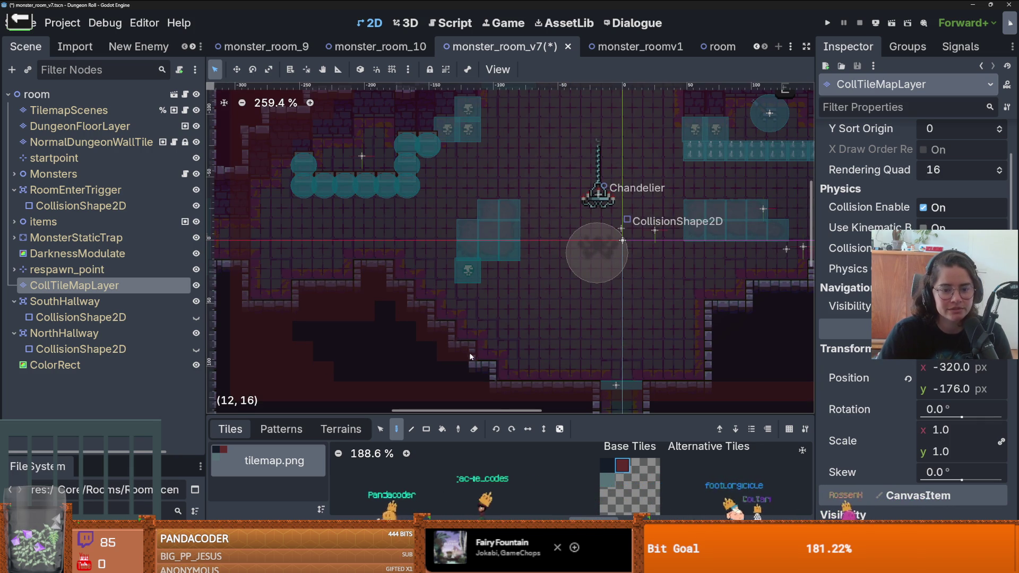
pyautogui.scroll(-1, 488, 371)
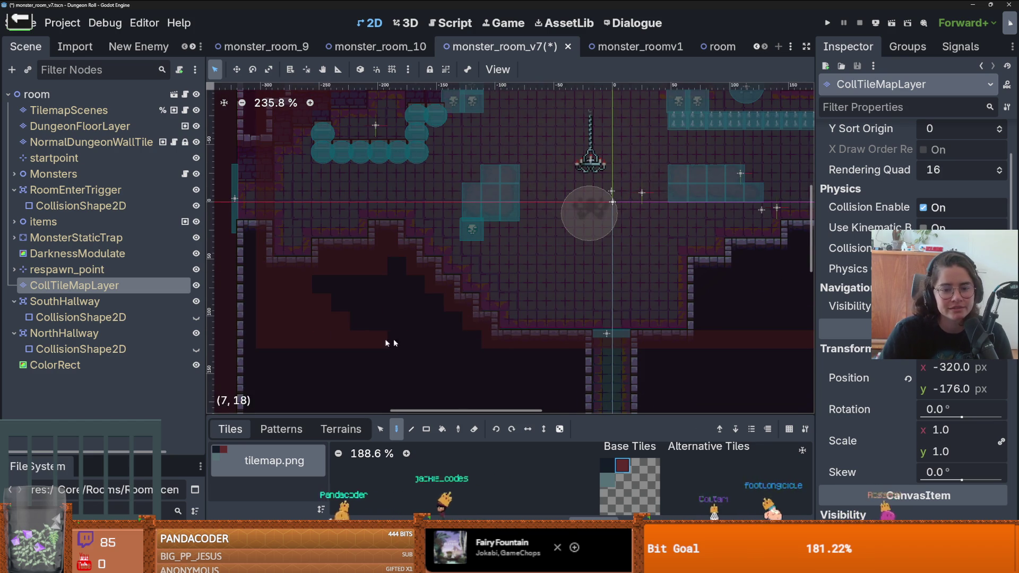
# - Erase the stepped red collision tiles in the room's lower-right corner
pyautogui.moveTo(344, 246); pyautogui.dragTo(178, 189)
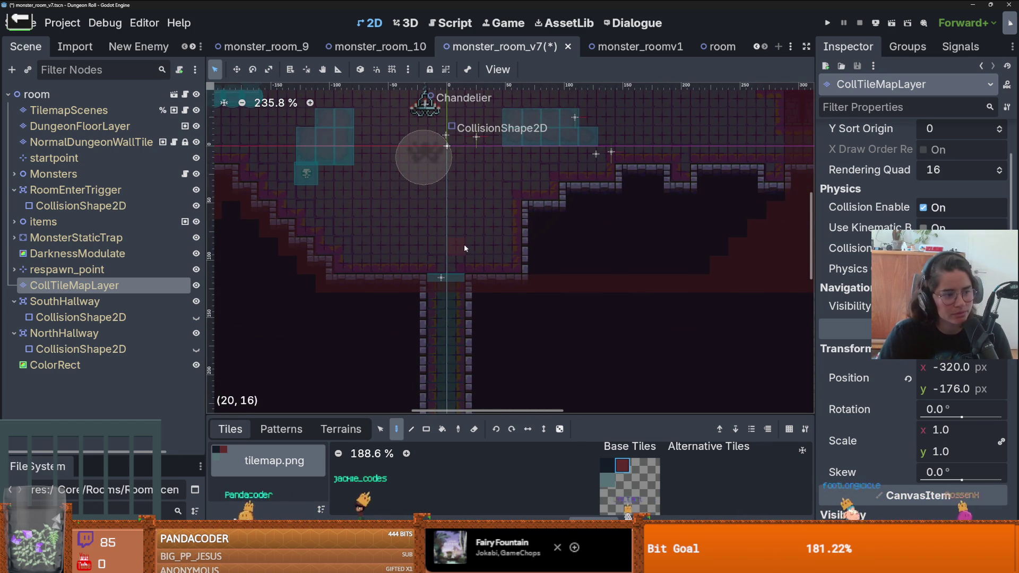
pyautogui.moveTo(528, 279); pyautogui.dragTo(400, 299)
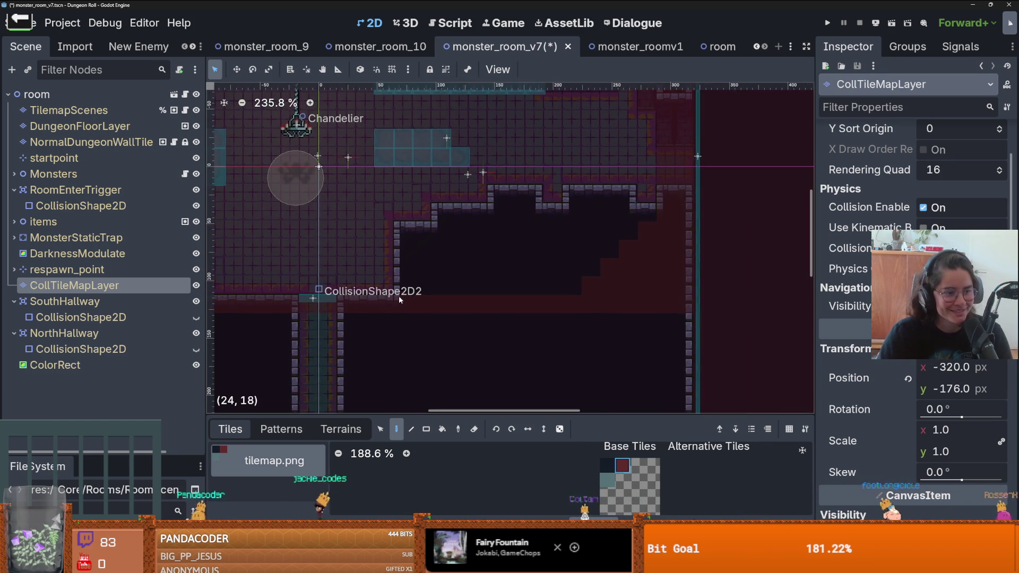
pyautogui.scroll(-1, 419, 284)
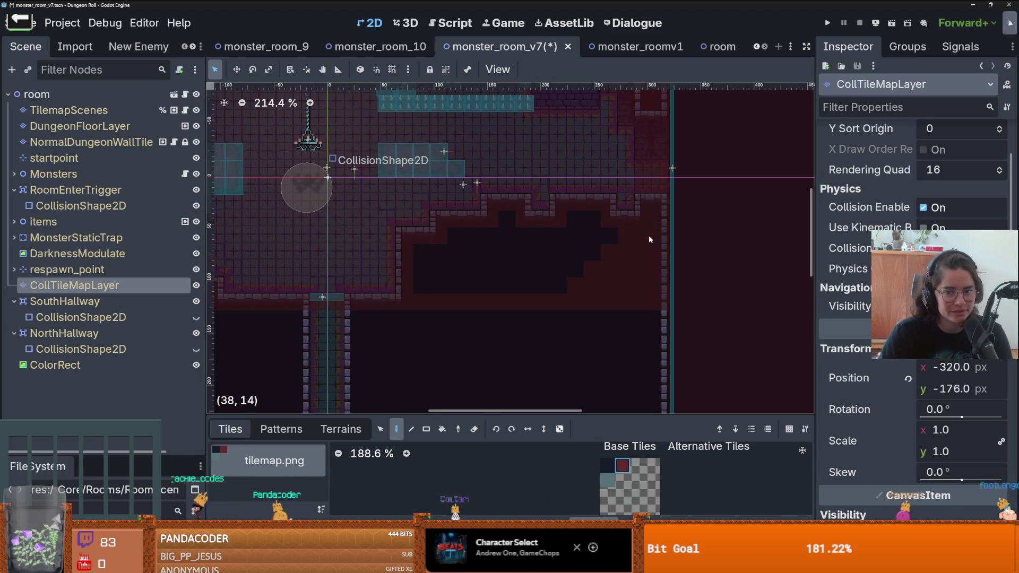
pyautogui.moveTo(657, 245)
pyautogui.mouseDown()
pyautogui.moveTo(648, 308)
pyautogui.moveTo(657, 281)
pyautogui.moveTo(595, 272)
pyautogui.moveTo(474, 317)
pyautogui.moveTo(410, 308)
pyautogui.mouseUp()
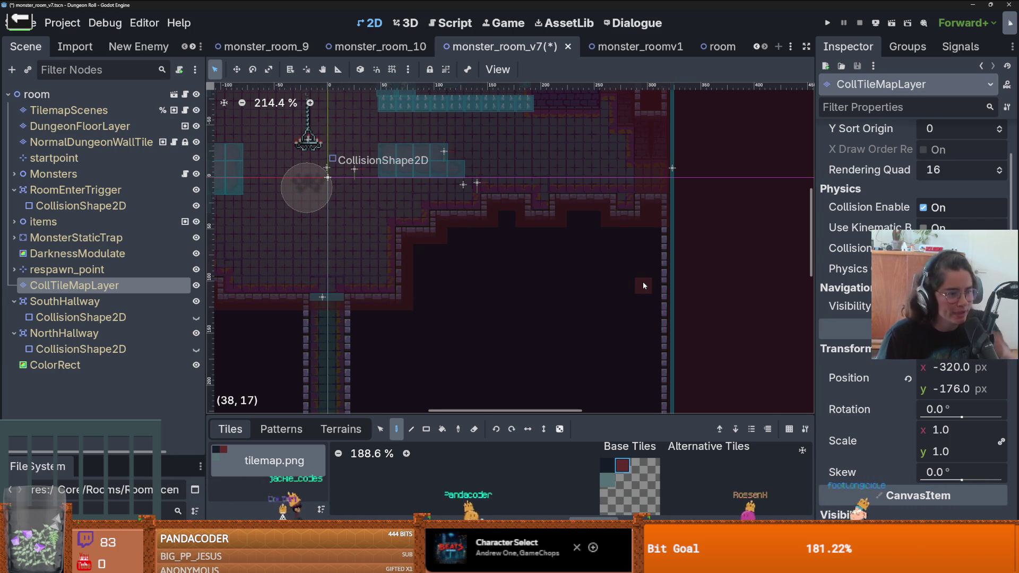
pyautogui.scroll(3, 633, 272)
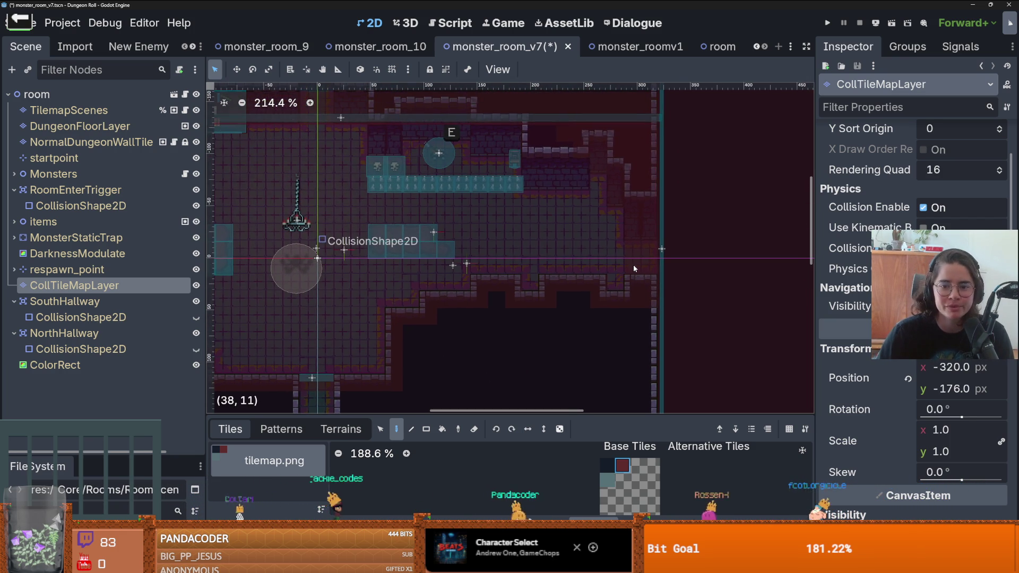
# - Paint collision tiles down monster_room_v7's right wall, then undo the unwanted last row
pyautogui.scroll(3, 630, 268)
pyautogui.moveTo(660, 263)
pyautogui.mouseDown()
pyautogui.moveTo(650, 171)
pyautogui.moveTo(643, 225)
pyautogui.moveTo(635, 186)
pyautogui.moveTo(499, 179)
pyautogui.mouseUp()
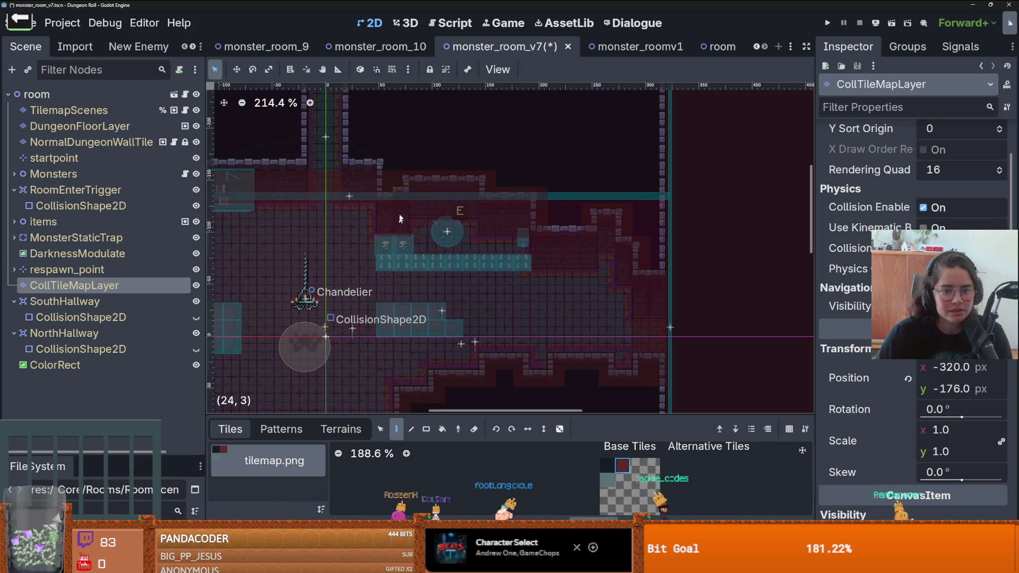
pyautogui.hscroll(-5, 397, 220)
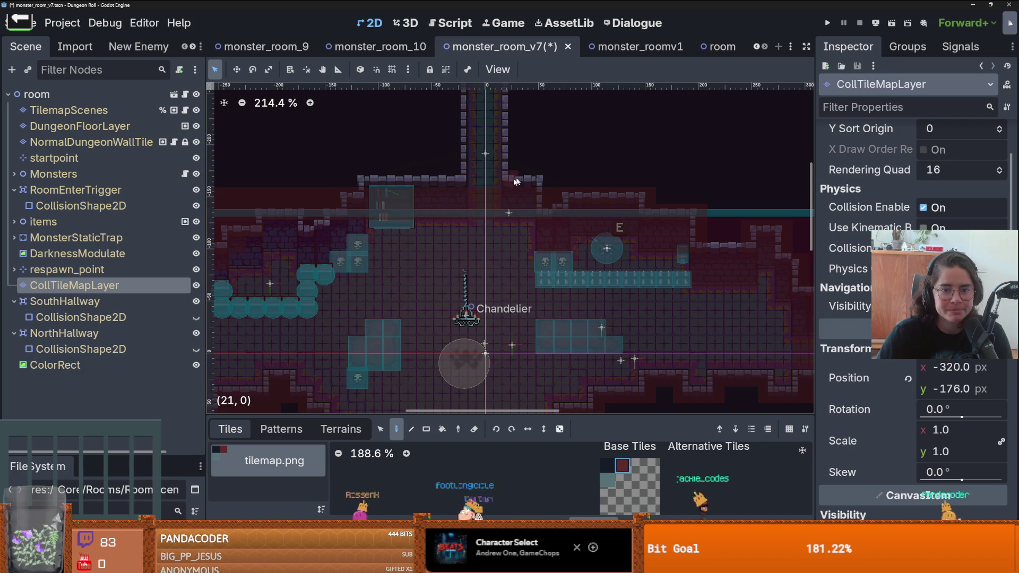
pyautogui.hscroll(-6, 519, 181)
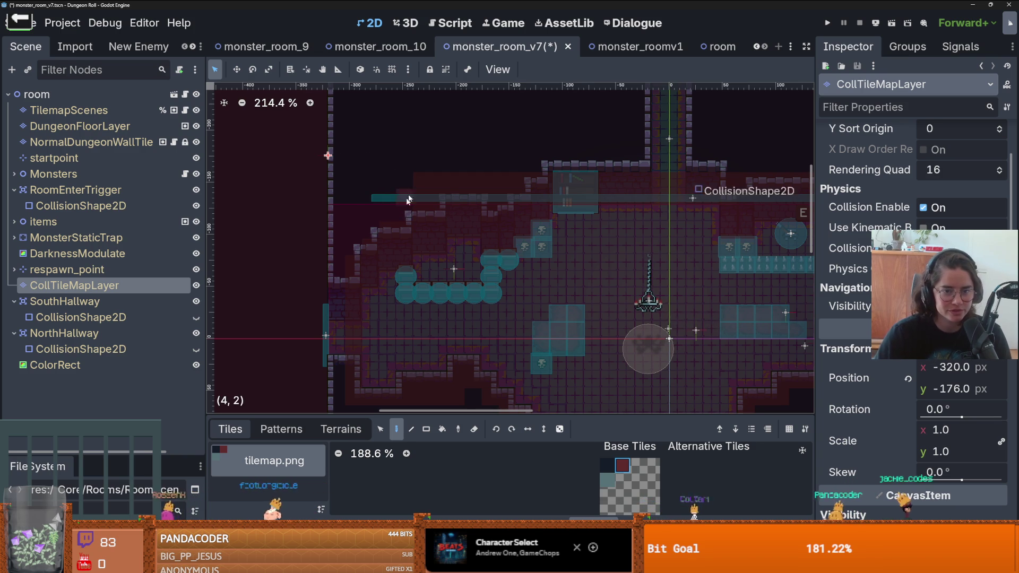
pyautogui.hotkey('ctrl', 'z')
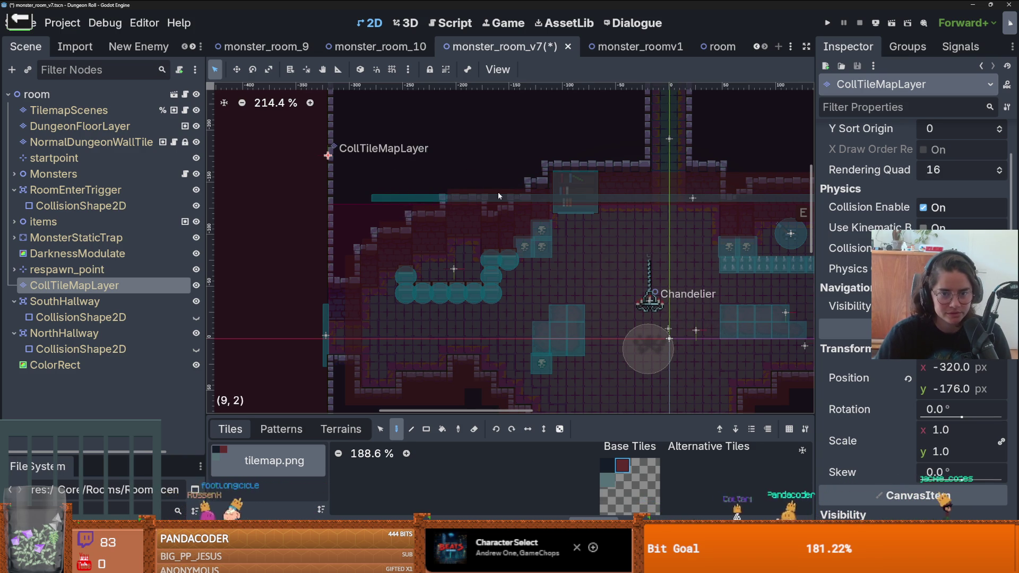
# - Save monster_room_v7 and run the project with F5 to test the room
pyautogui.scroll(4, 509, 194)
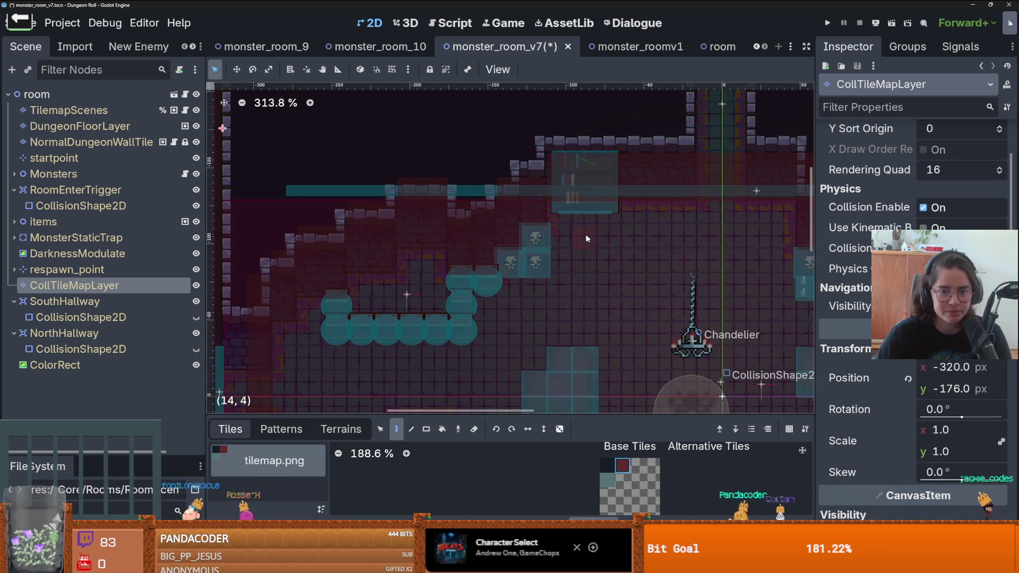
pyautogui.scroll(-2, 568, 234)
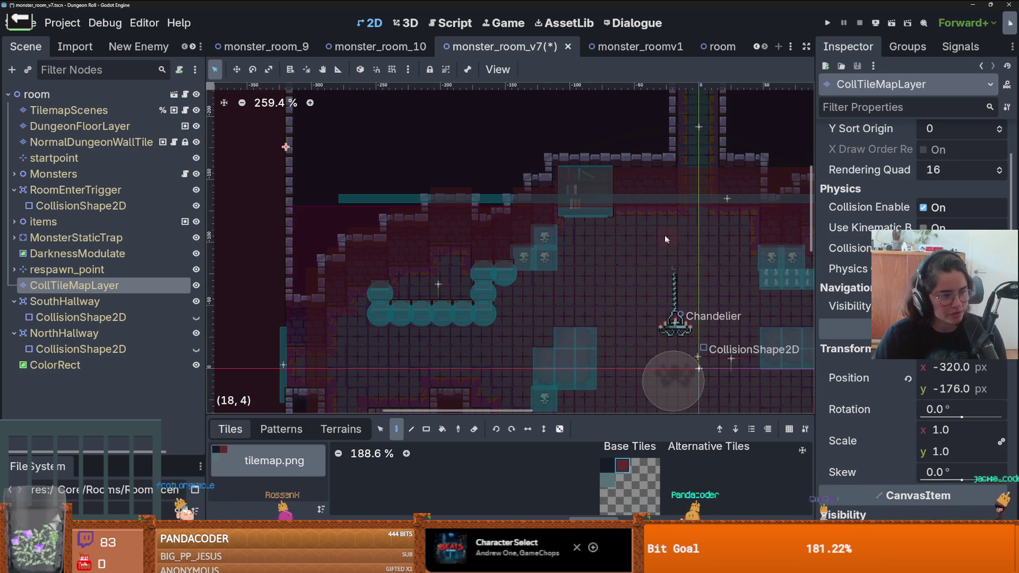
pyautogui.scroll(-3, 658, 238)
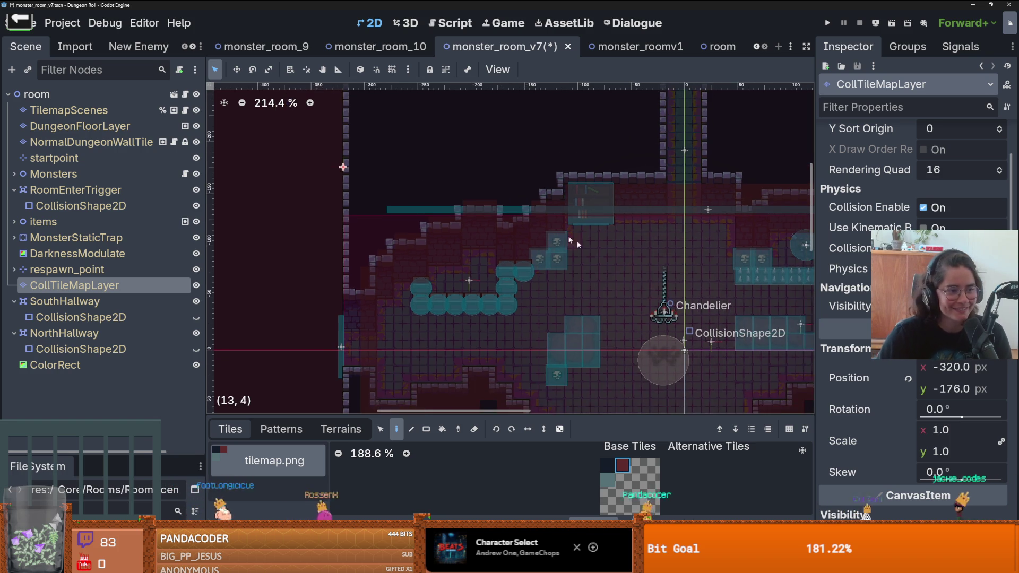
pyautogui.hotkey('ctrl', 's')
pyautogui.scroll(-2, 661, 256)
pyautogui.scroll(2, 651, 235)
pyautogui.scroll(-4, 658, 250)
pyautogui.hotkey('ctrl', 's')
pyautogui.scroll(1, 723, 391)
pyautogui.scroll(1, 552, 188)
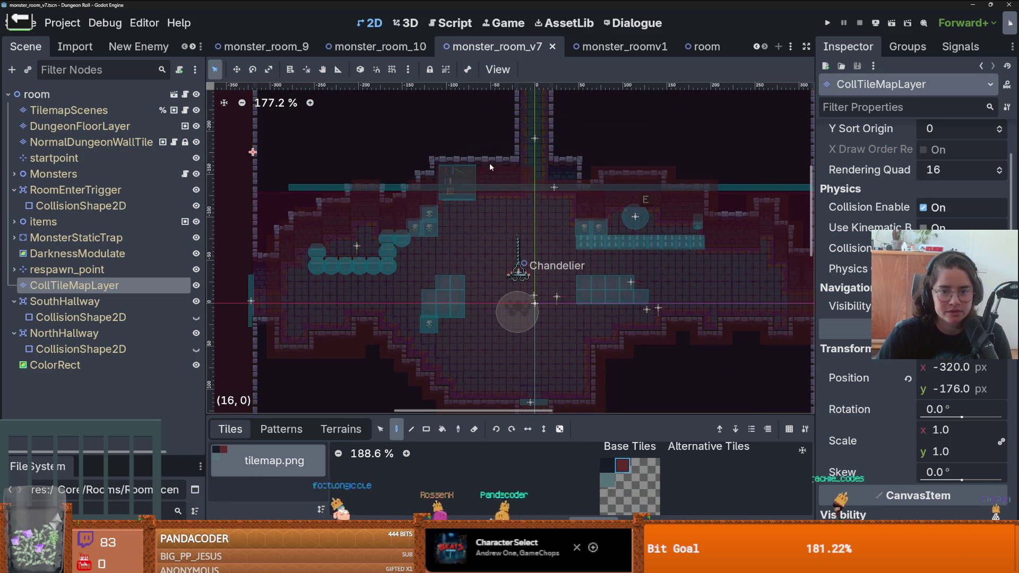
pyautogui.hotkey('ctrl', 's')
pyautogui.scroll(-1, 568, 266)
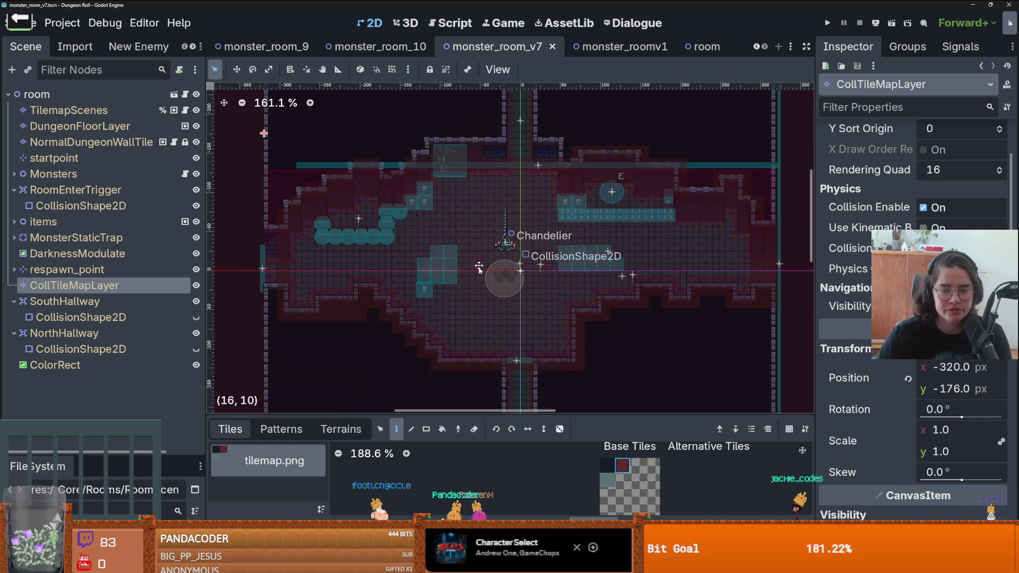
pyautogui.scroll(-1, 540, 229)
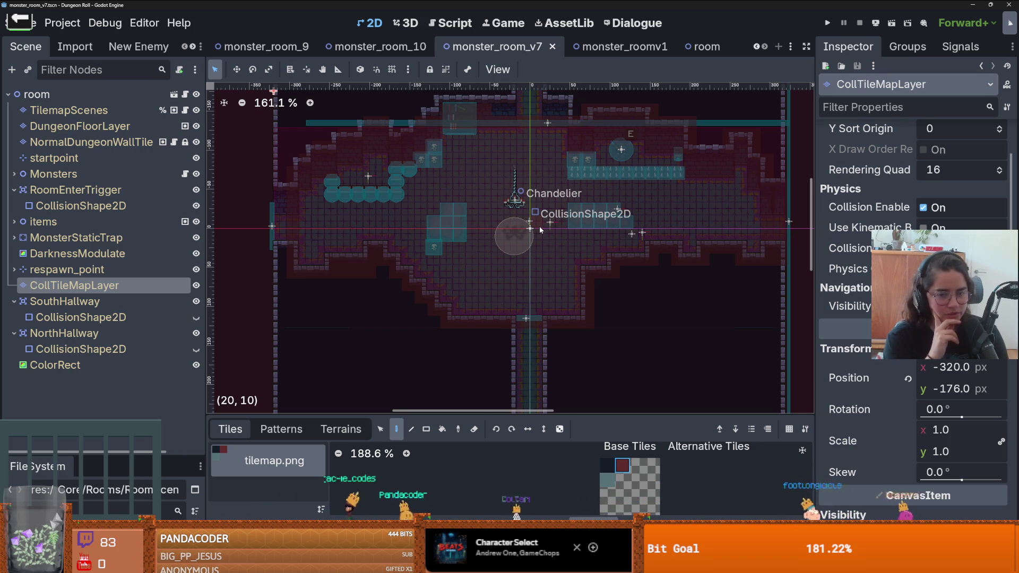
pyautogui.scroll(1, 547, 202)
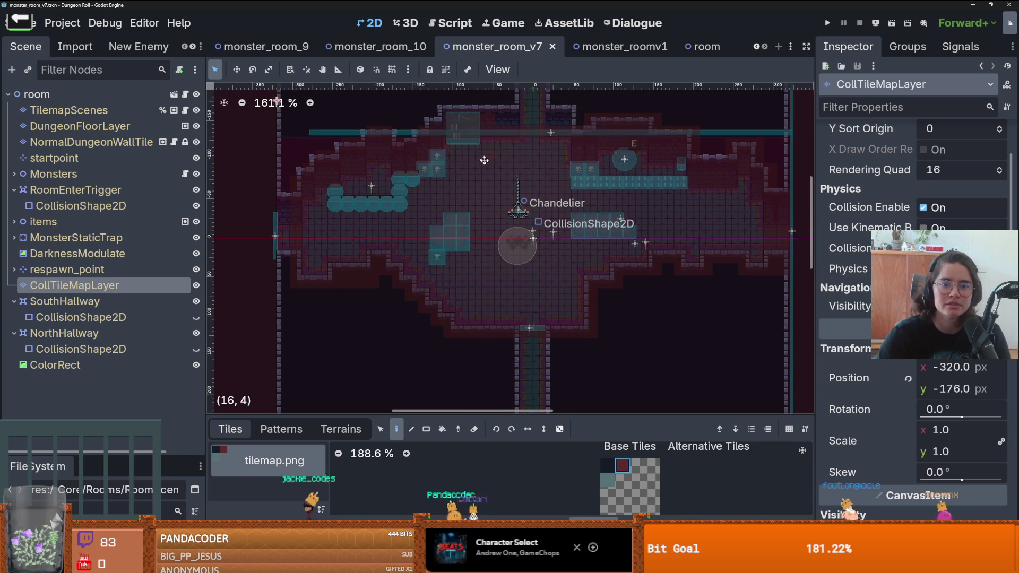
pyautogui.press('F5')
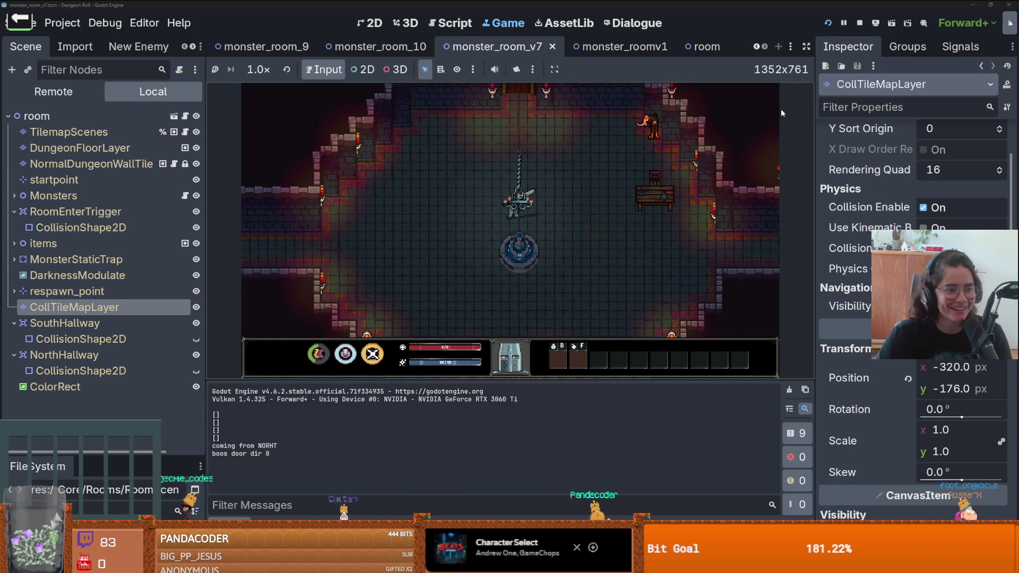
# - Stop the test run and select startpoint, then the CollTileMapLayer node, in monster_room_v7
pyautogui.click(860, 22)
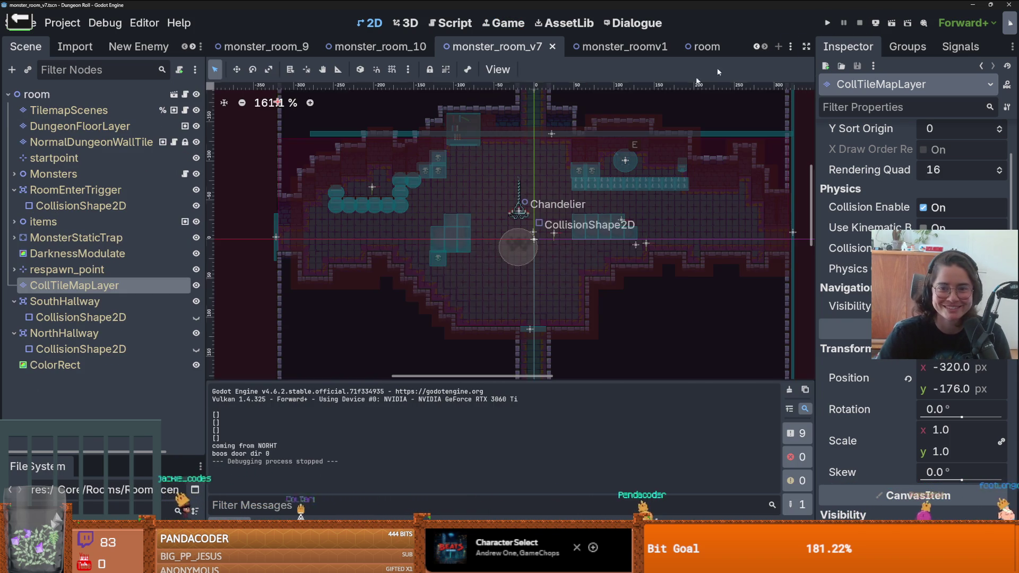
pyautogui.scroll(2, 492, 191)
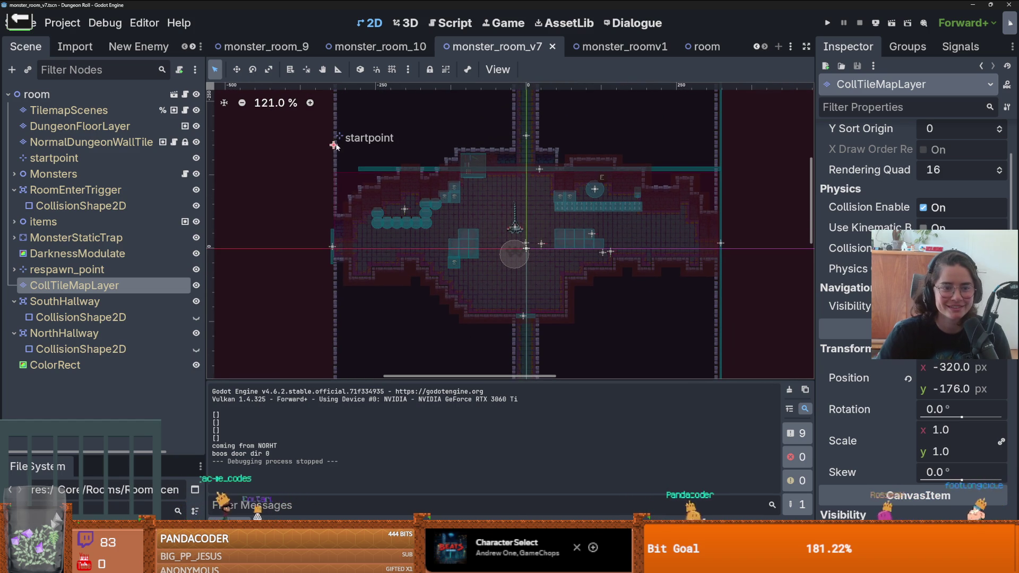
pyautogui.scroll(1, 333, 146)
pyautogui.click(333, 158)
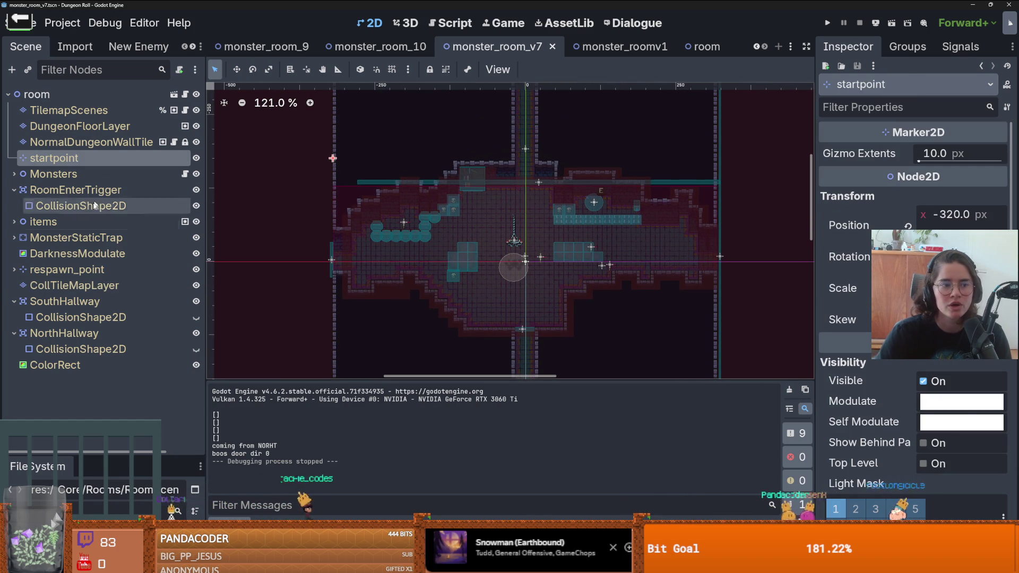
pyautogui.click(73, 281)
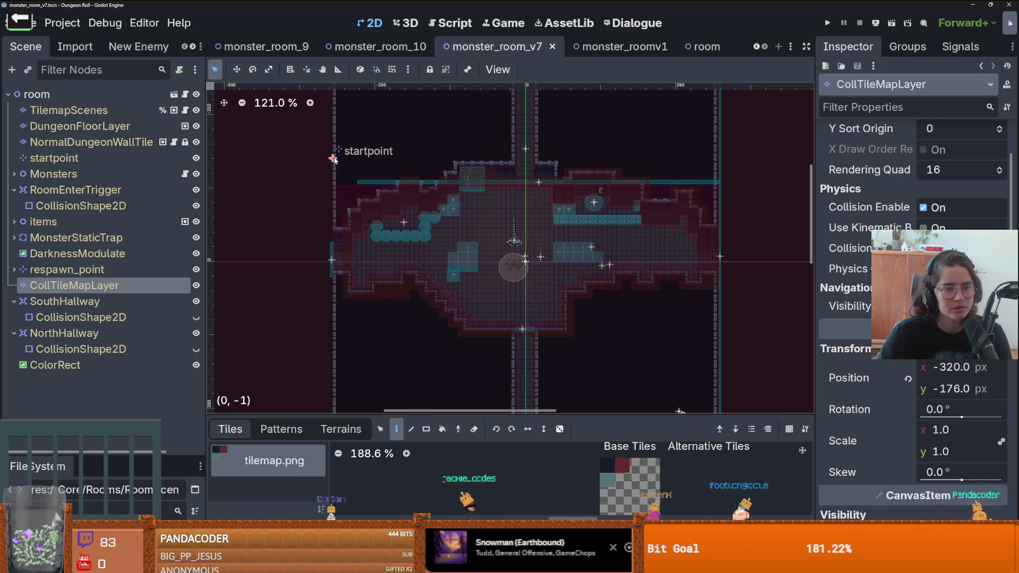
# - In monster_roomv1, copy startpoint's Position (-320, -321) and paste it onto CollTileMapLayer's Position
pyautogui.click(616, 47)
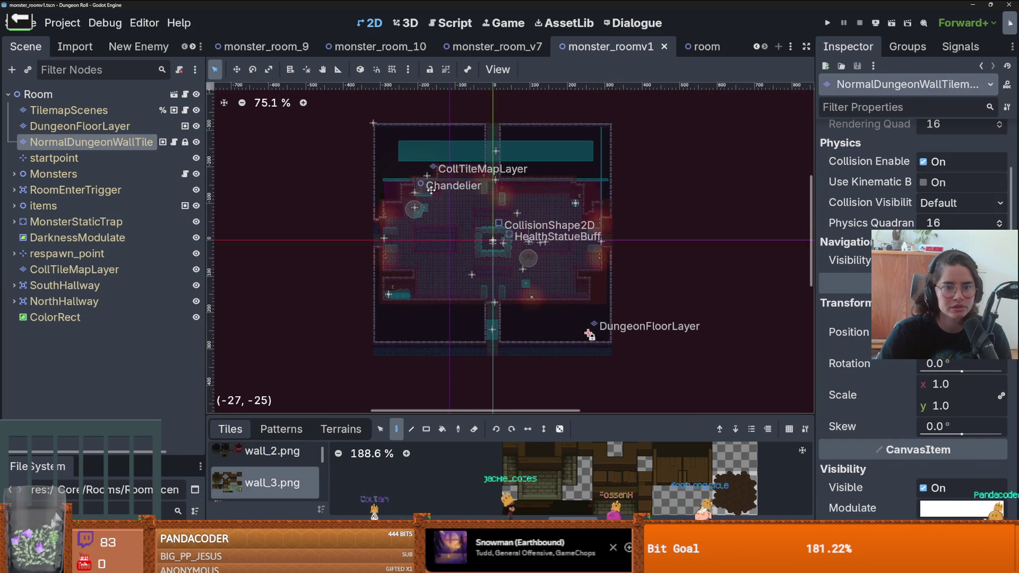
pyautogui.scroll(2, 405, 144)
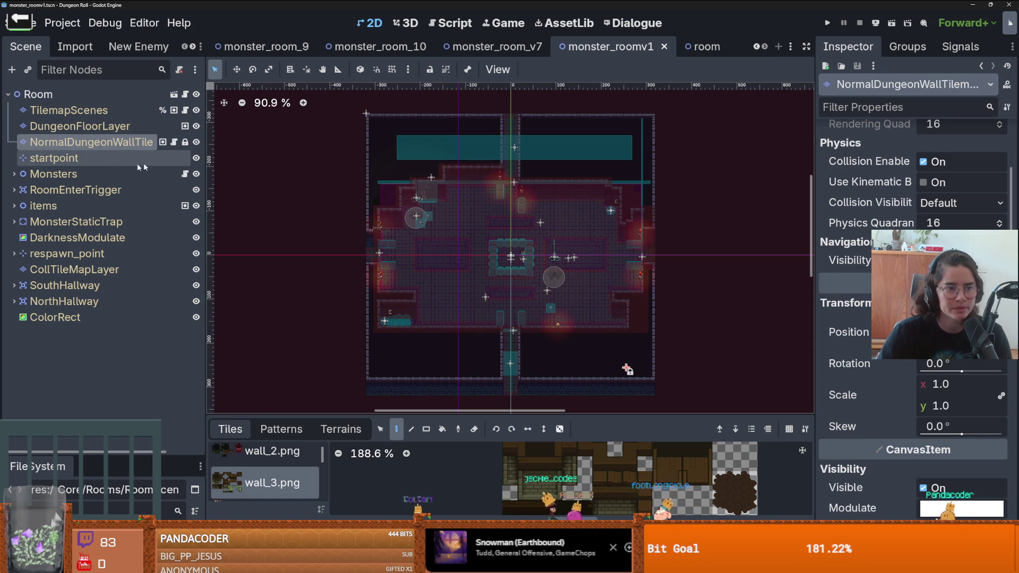
pyautogui.click(367, 114)
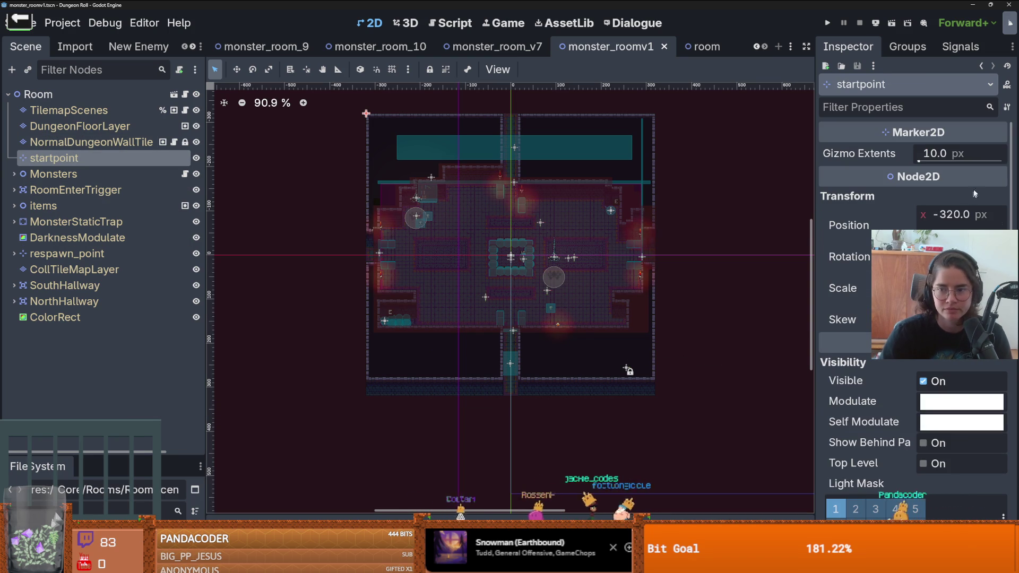
pyautogui.rightClick(828, 225)
pyautogui.click(107, 269)
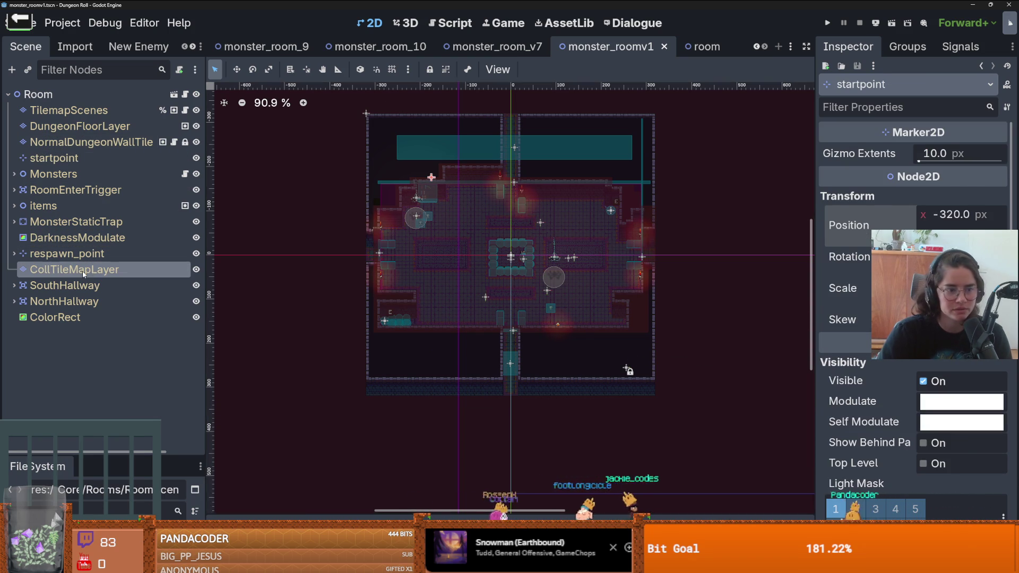
pyautogui.rightClick(875, 378)
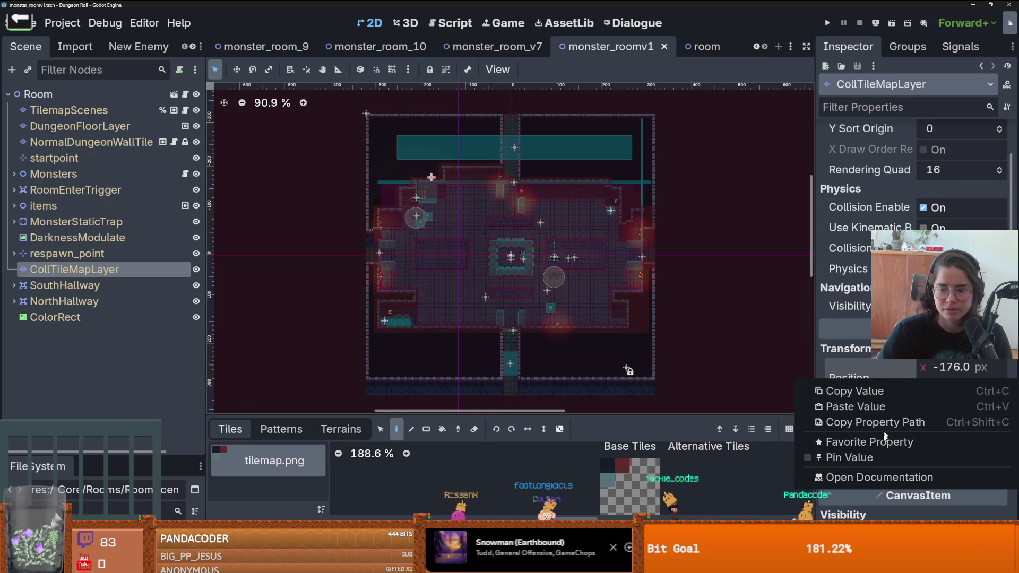
pyautogui.click(868, 409)
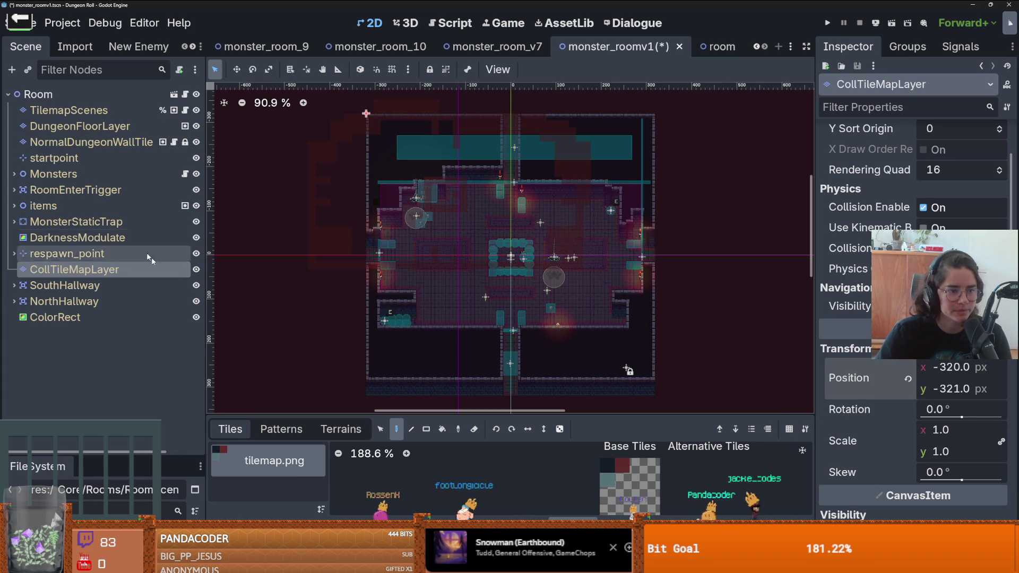
# - Box-select all the collision tiles and drag them back into line with the room walls
pyautogui.click(380, 429)
pyautogui.scroll(-1, 397, 257)
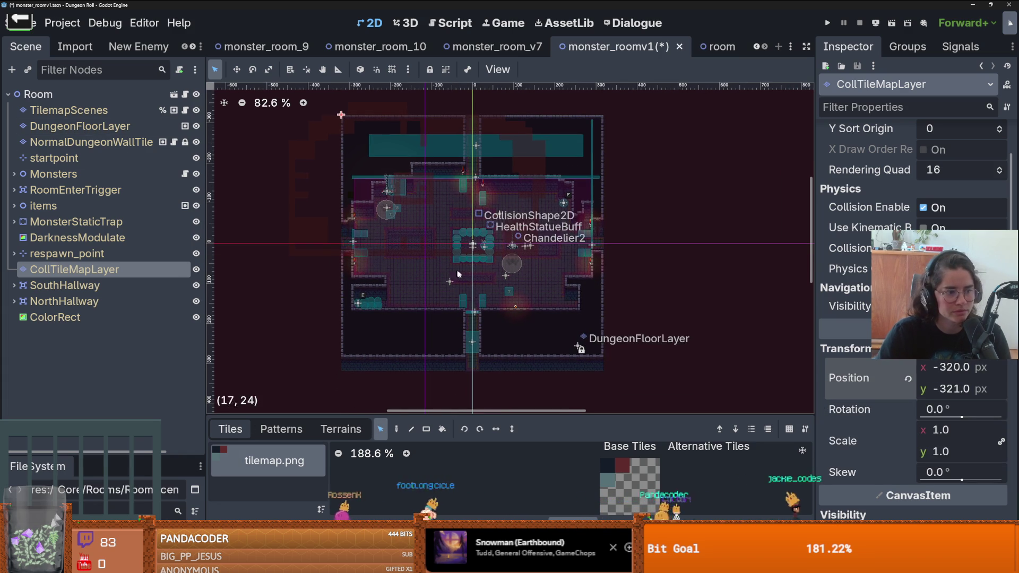
pyautogui.moveTo(629, 325); pyautogui.dragTo(303, 114)
pyautogui.moveTo(422, 134); pyautogui.dragTo(486, 186)
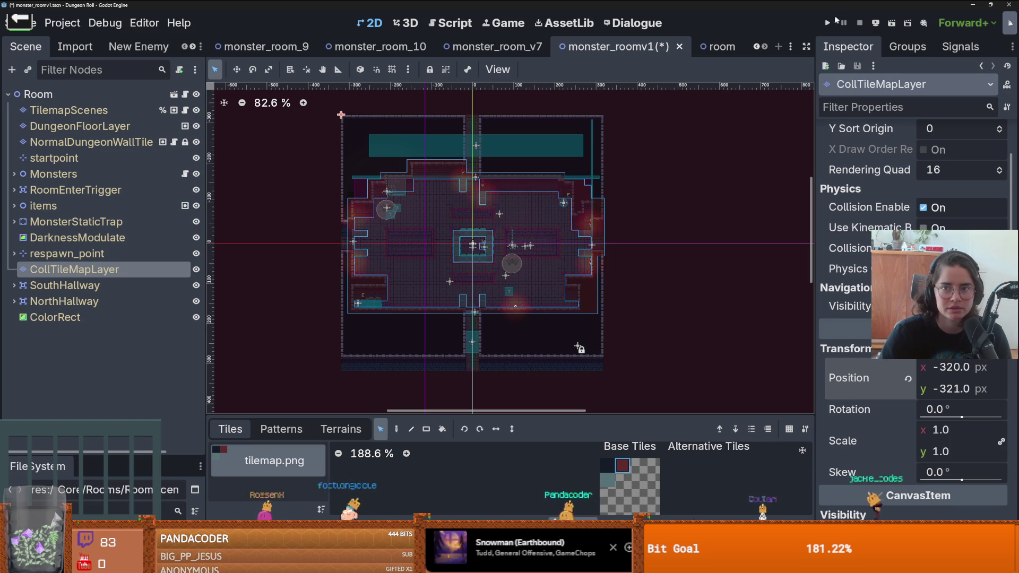
# - Save and launch the game, then enter a room with debug room selection on
pyautogui.press('F5')
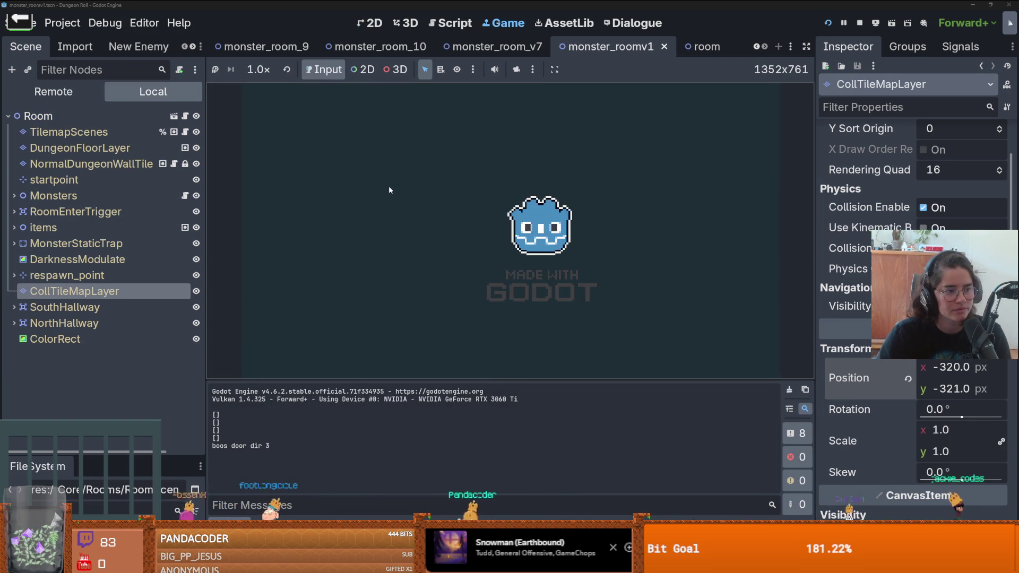
pyautogui.press('w')
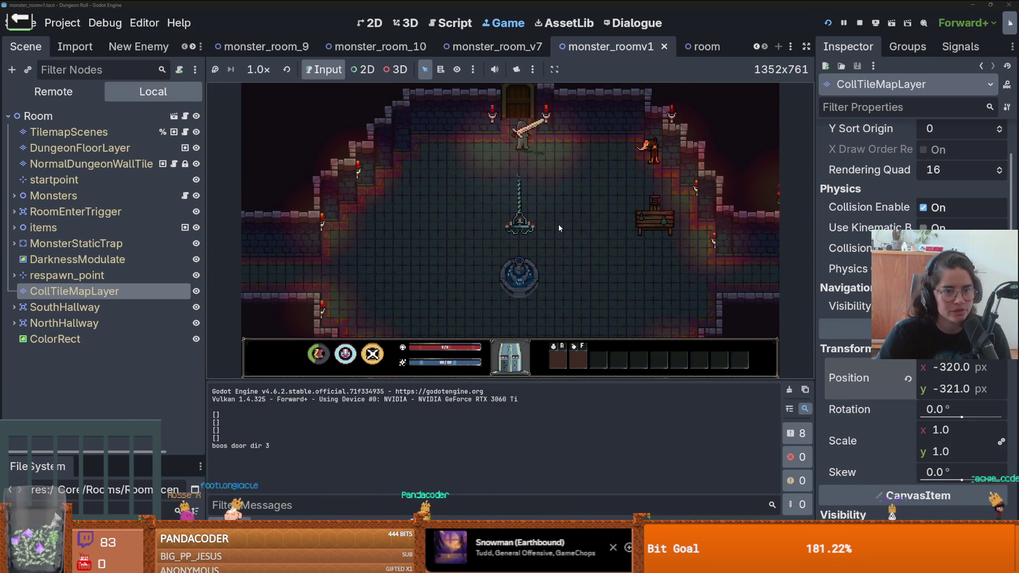
pyautogui.click(528, 260)
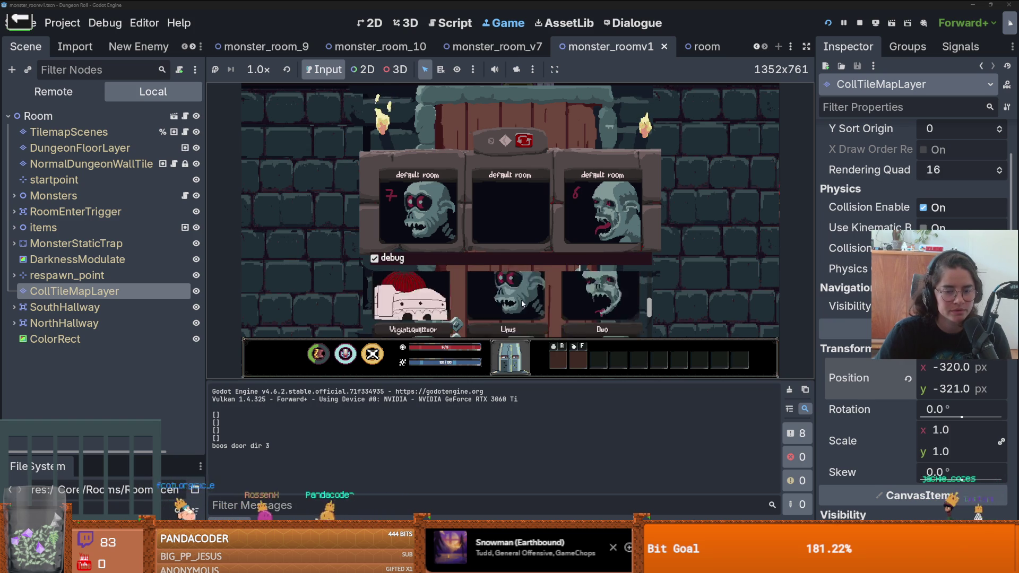
pyautogui.click(521, 300)
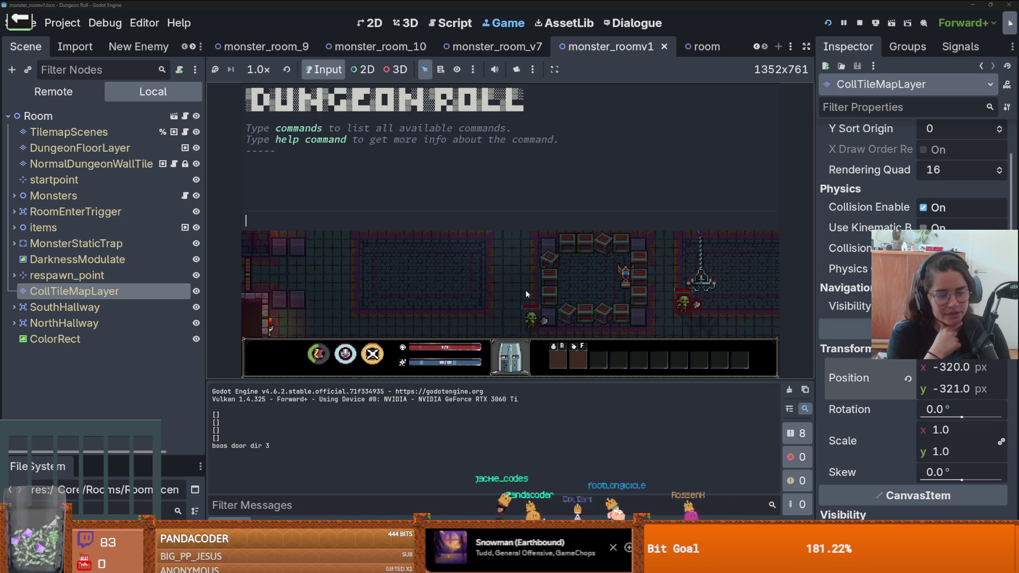
# - Run on_raycast_debug in the console, walk the player around the room, then stop with F8
pyautogui.write('on_ray')
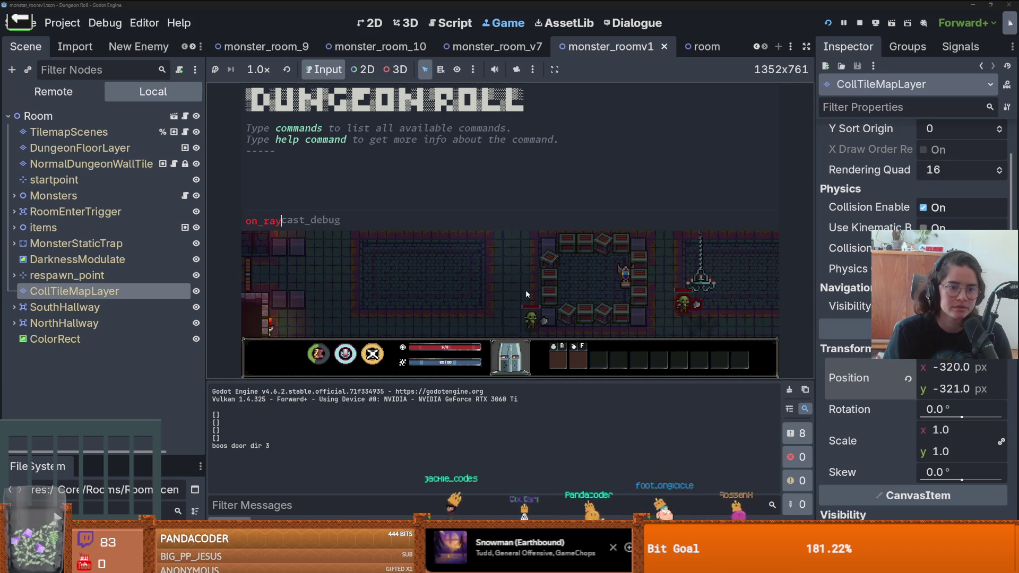
pyautogui.press('Tab')
pyautogui.press('Return')
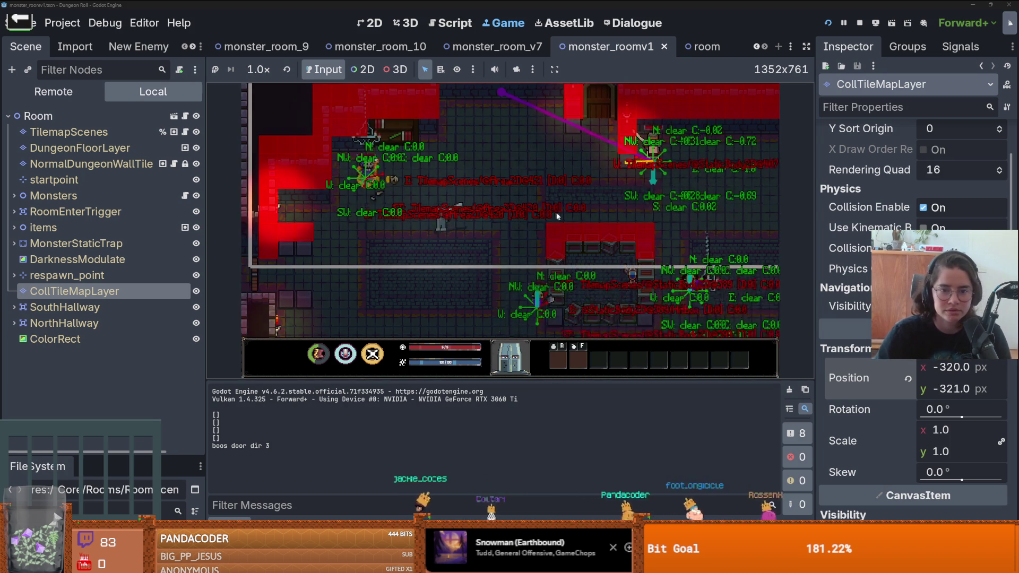
pyautogui.press('s')
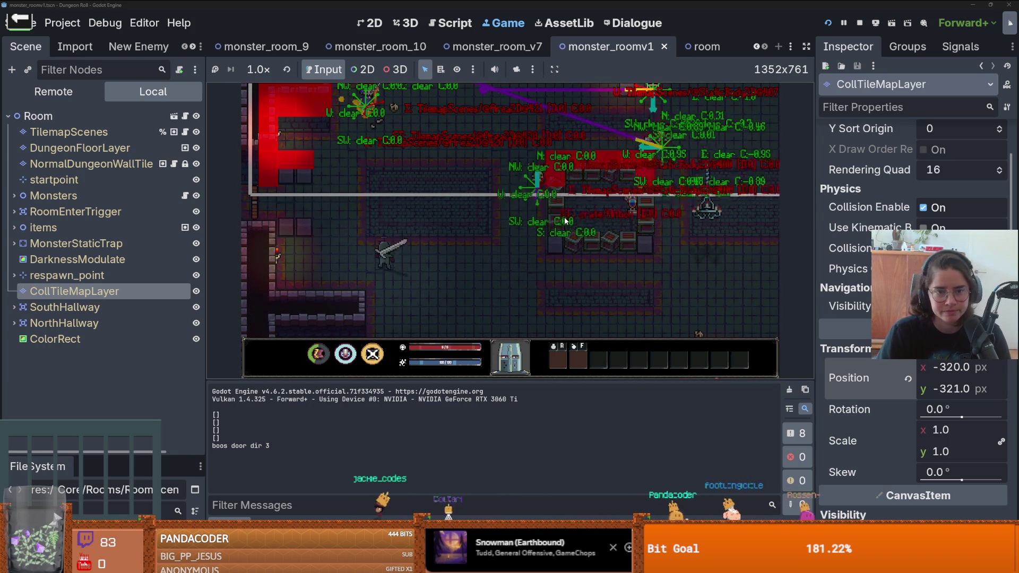
pyautogui.press('w')
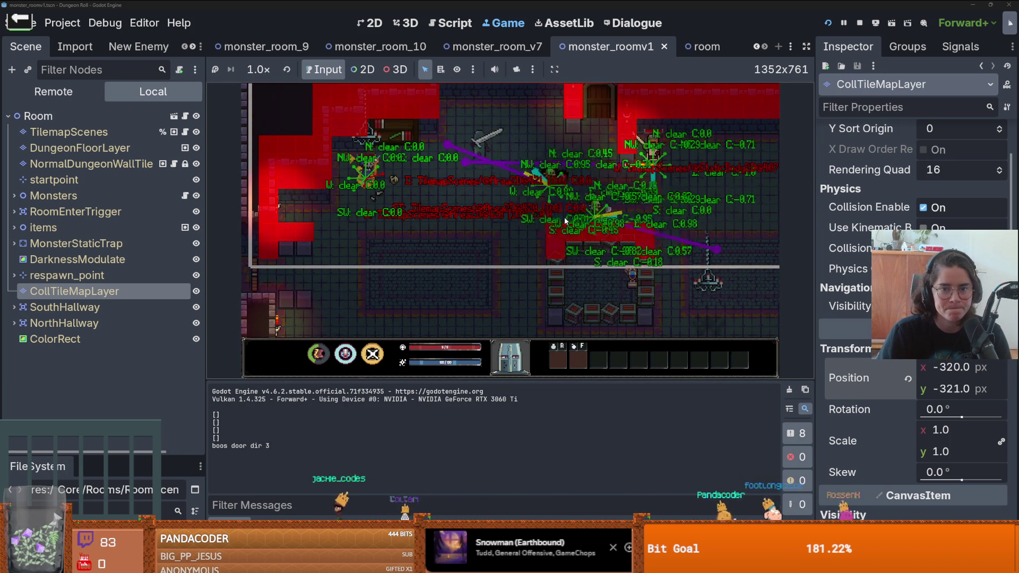
pyautogui.press('s')
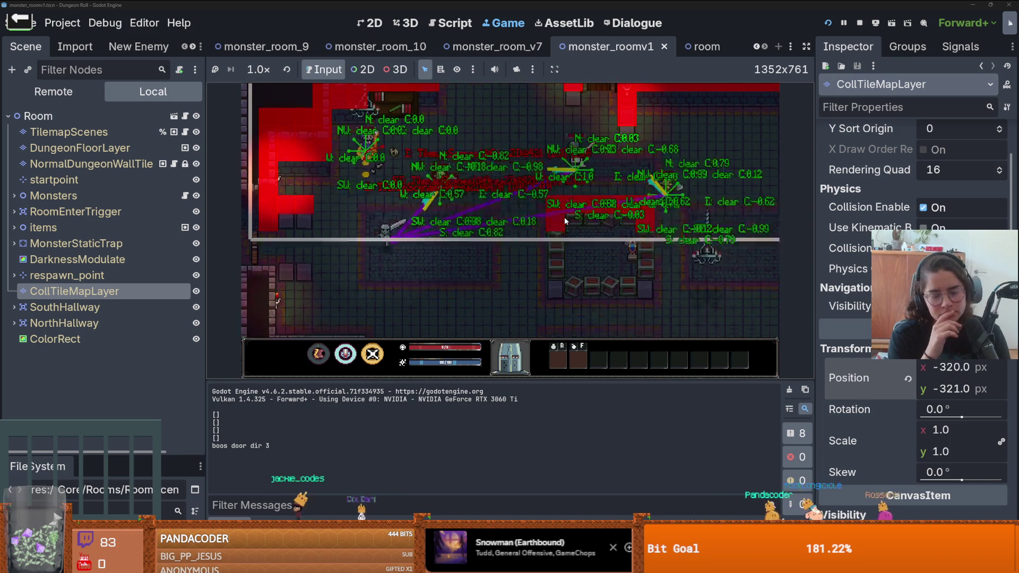
pyautogui.press('d')
pyautogui.press('s')
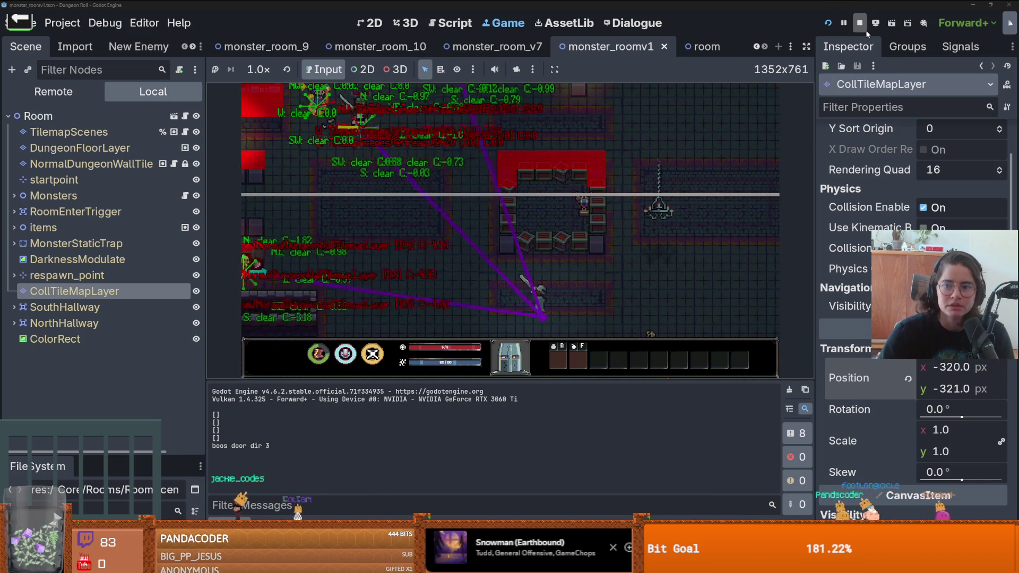
pyautogui.press('F8')
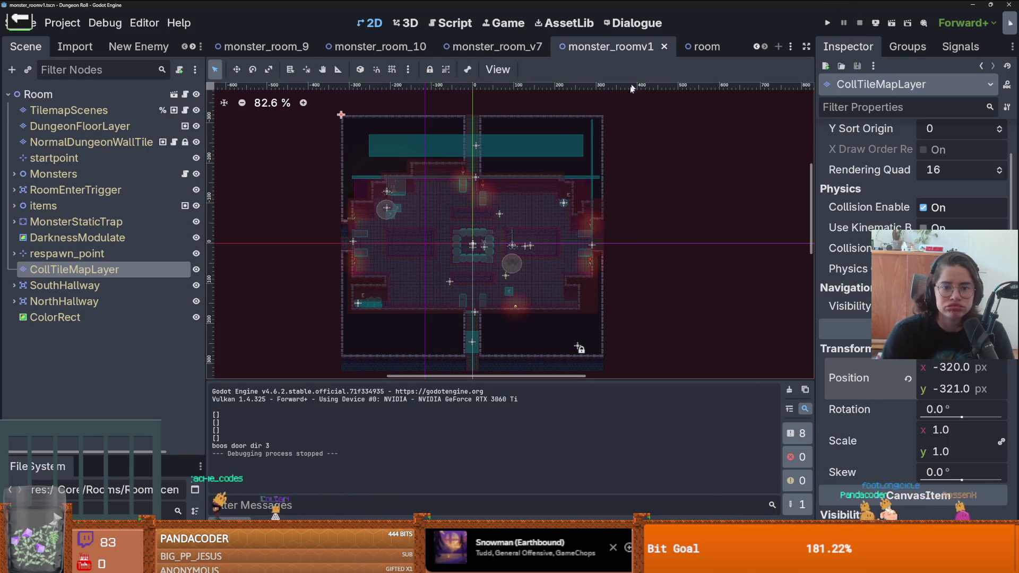
# - Enlarge the FileSystem dock and filter the project files by 'enemy'
pyautogui.scroll(-1, 376, 166)
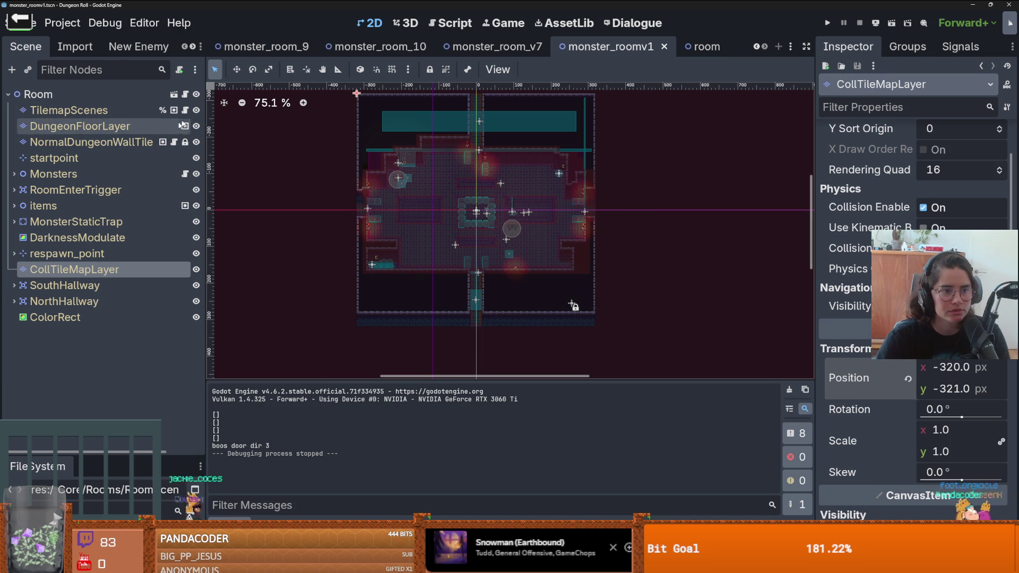
pyautogui.moveTo(114, 452); pyautogui.dragTo(114, 289)
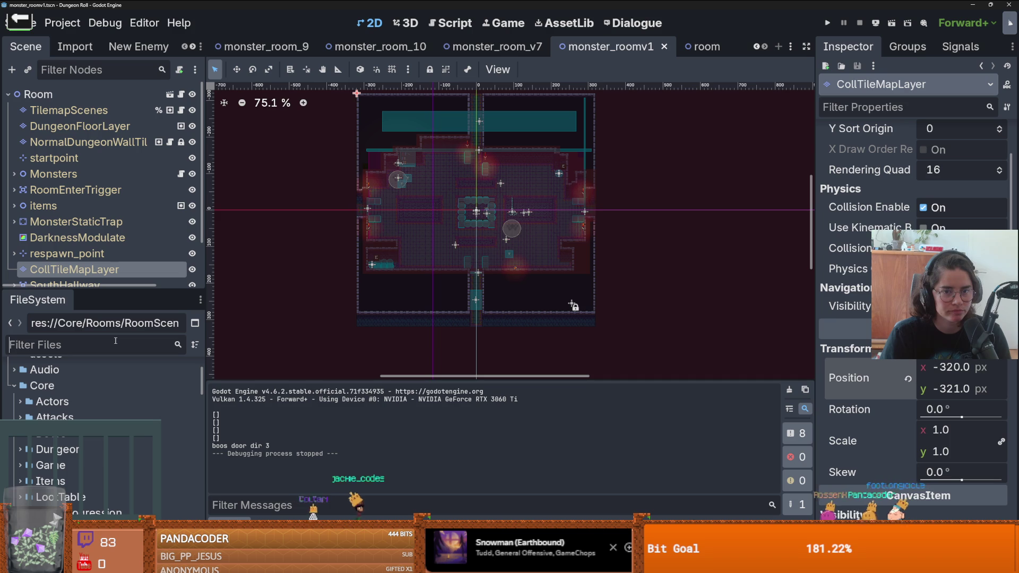
pyautogui.click(116, 345)
pyautogui.write('enemy')
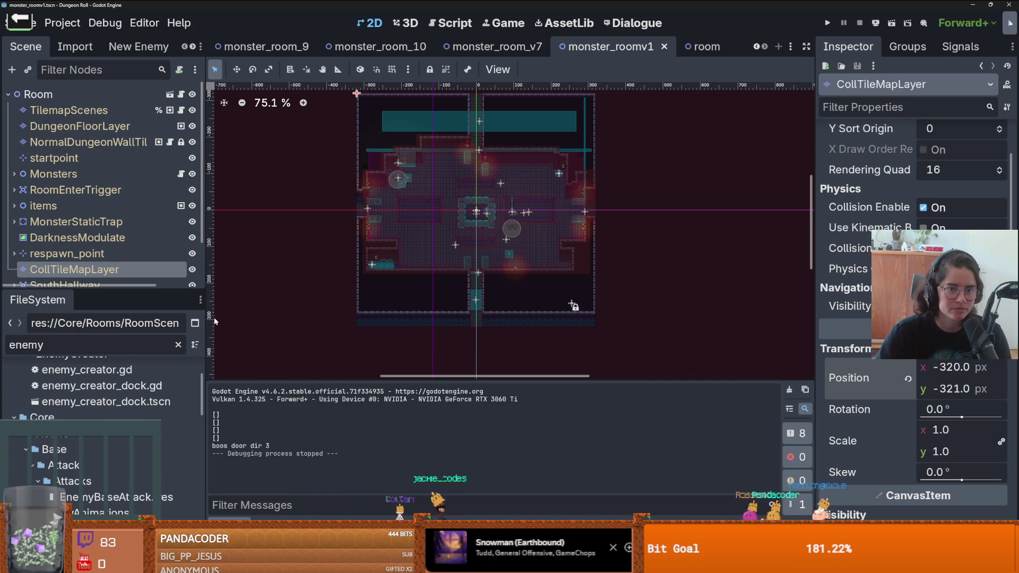
pyautogui.scroll(-10, 181, 373)
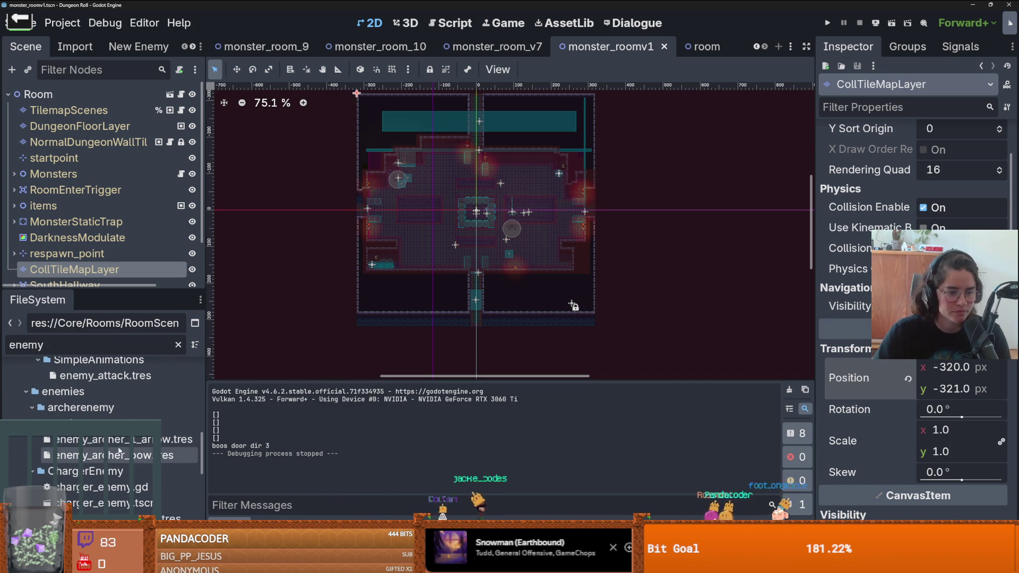
pyautogui.scroll(-5, 121, 444)
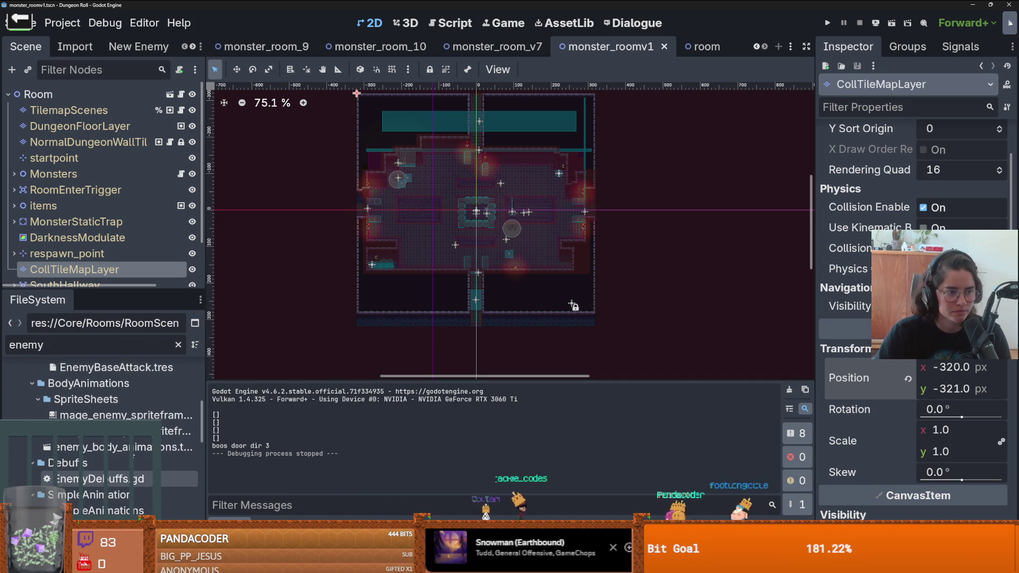
pyautogui.scroll(15, 122, 448)
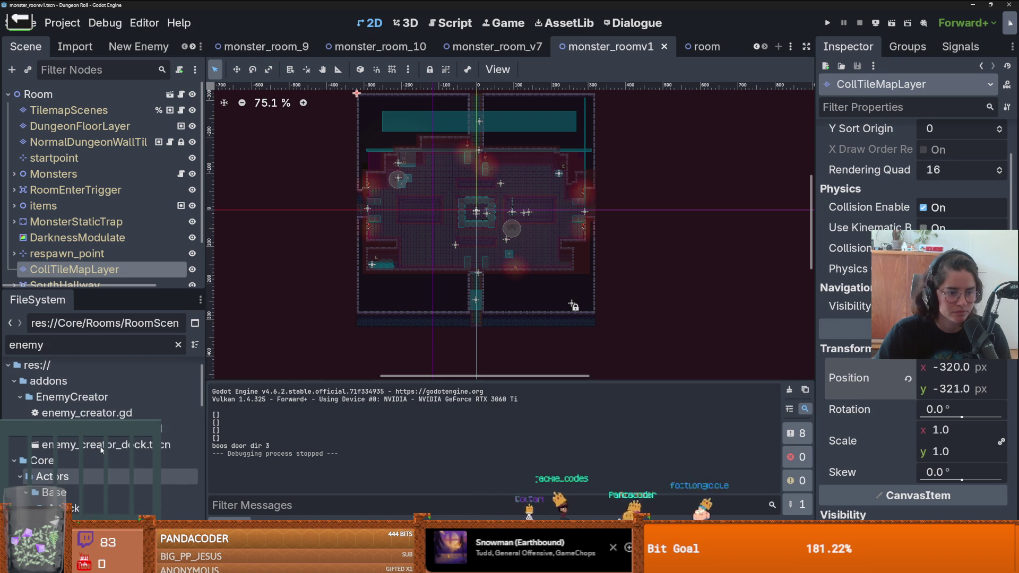
pyautogui.scroll(-2, 97, 444)
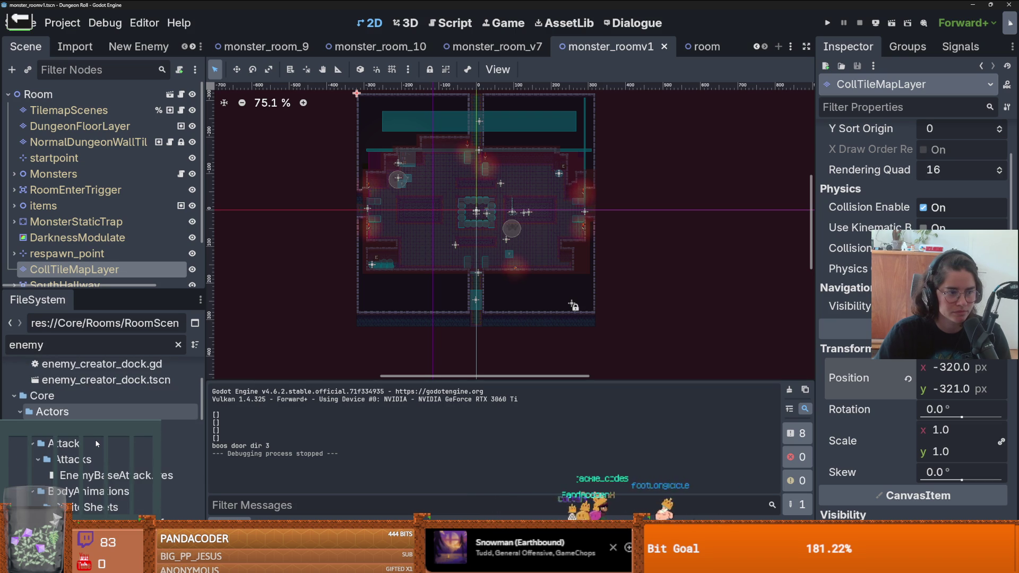
pyautogui.scroll(-5, 97, 443)
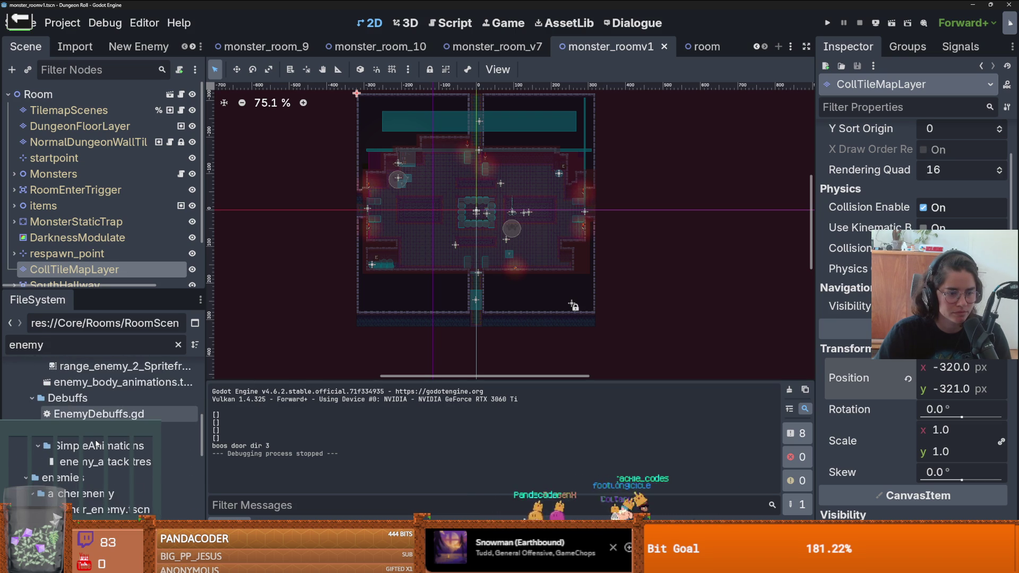
pyautogui.scroll(-5, 96, 443)
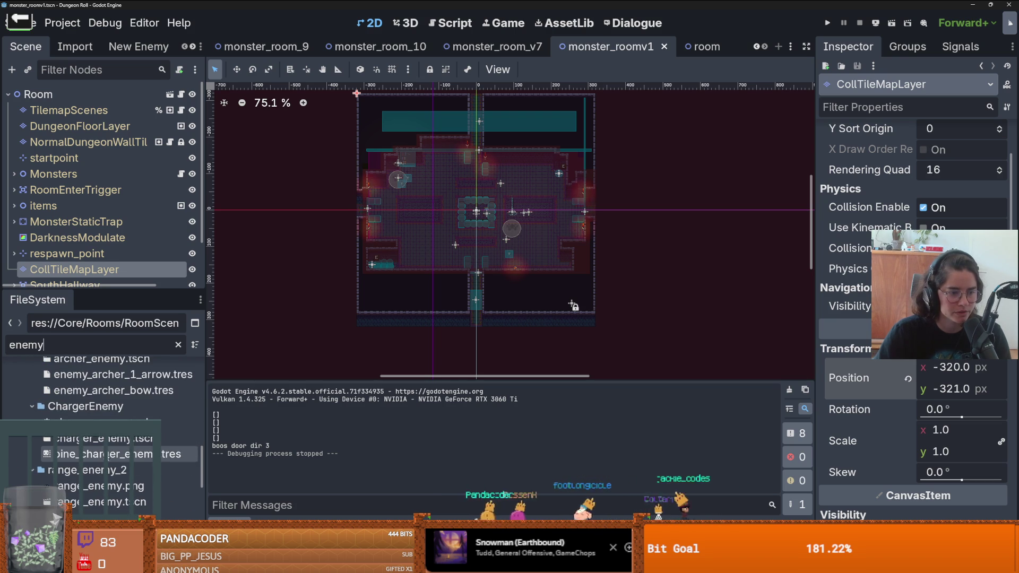
pyautogui.scroll(-5, 107, 469)
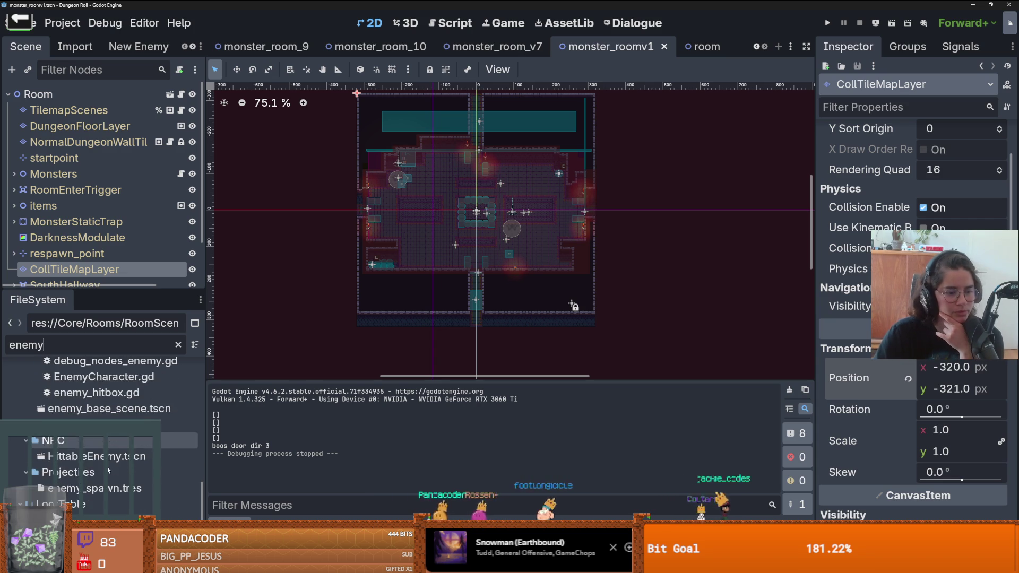
pyautogui.scroll(-3, 107, 469)
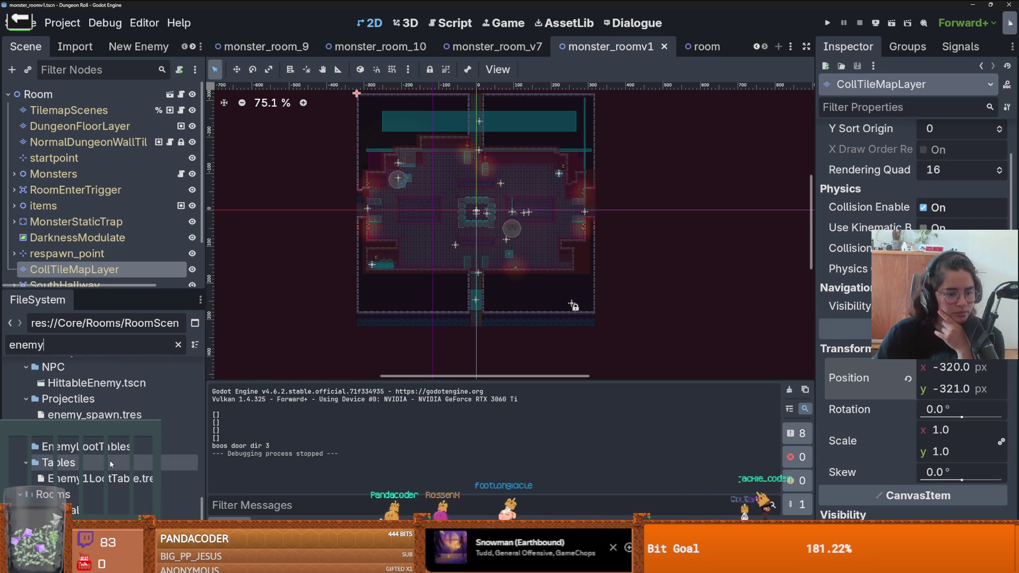
pyautogui.scroll(5, 112, 455)
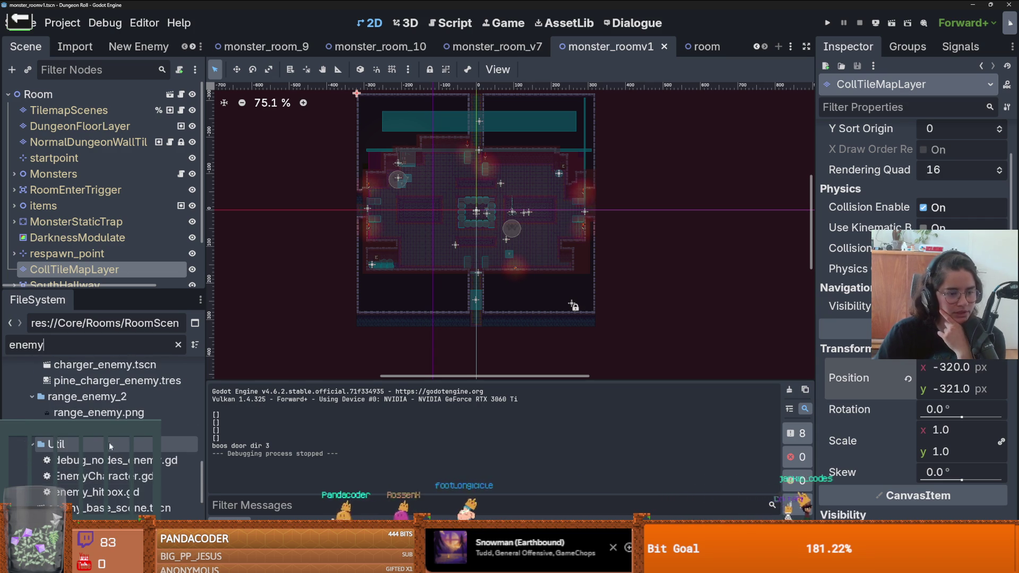
pyautogui.scroll(3, 110, 443)
pyautogui.scroll(1, 125, 451)
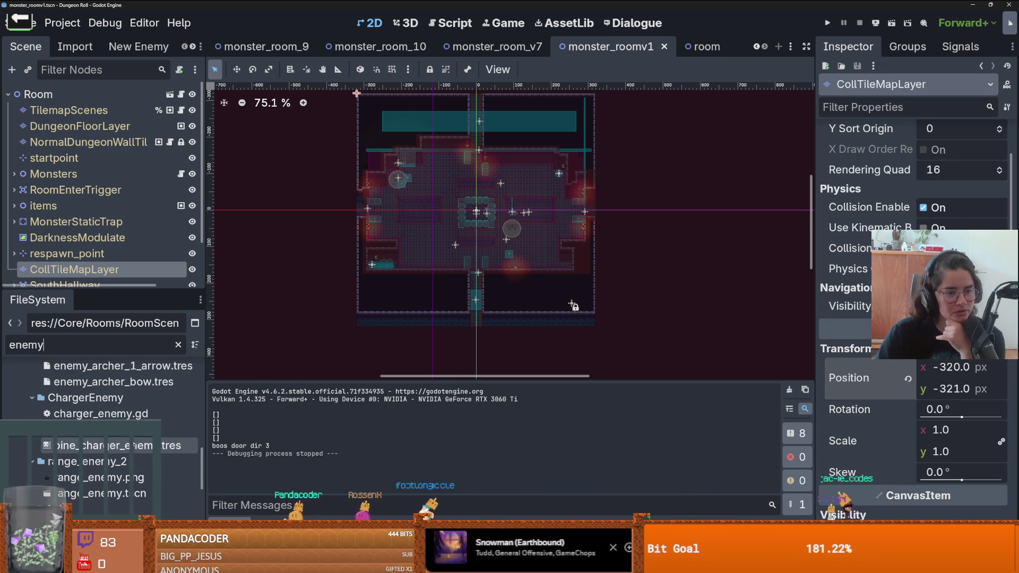
pyautogui.scroll(8, 143, 438)
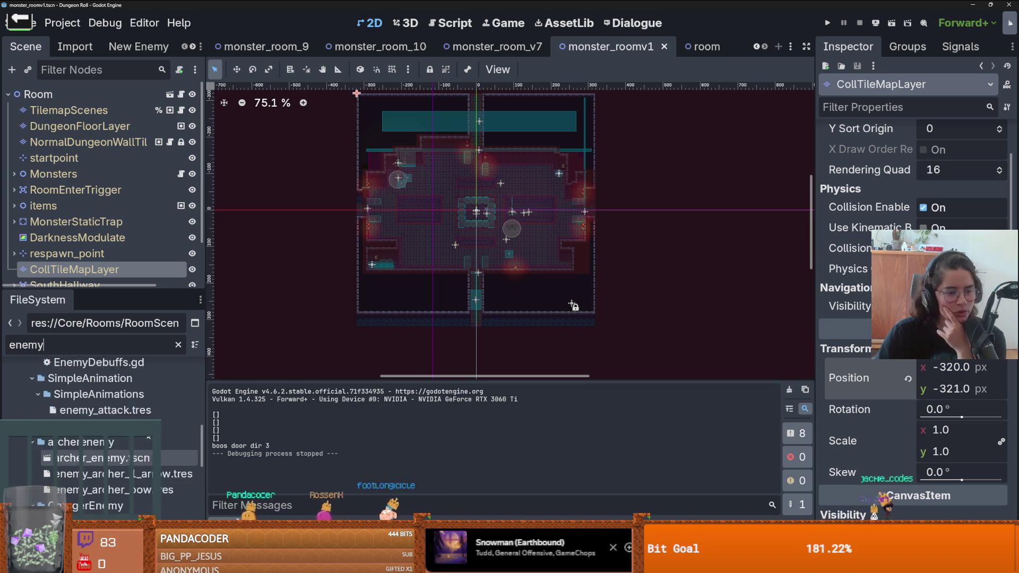
pyautogui.scroll(10, 136, 440)
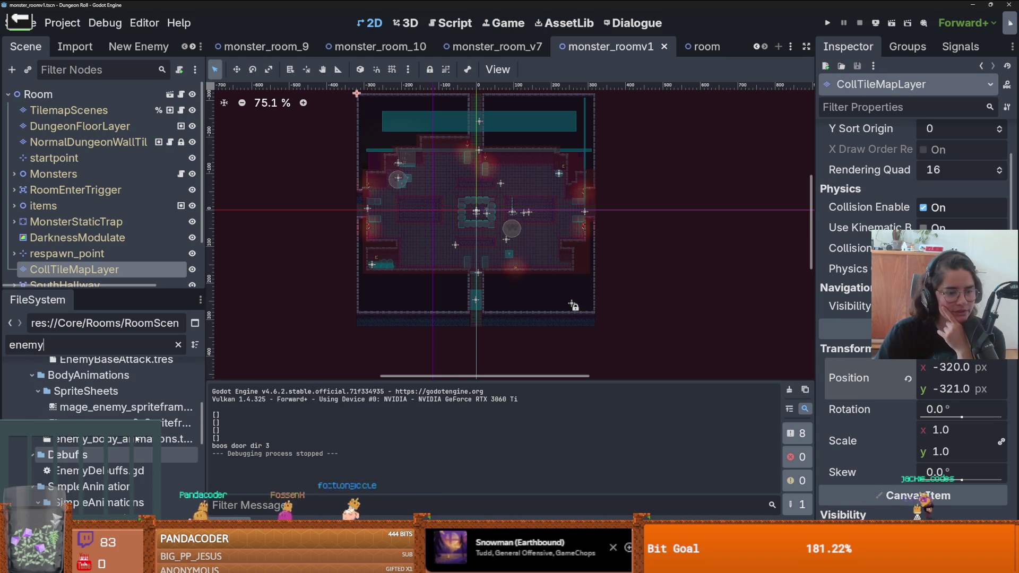
pyautogui.scroll(5, 148, 466)
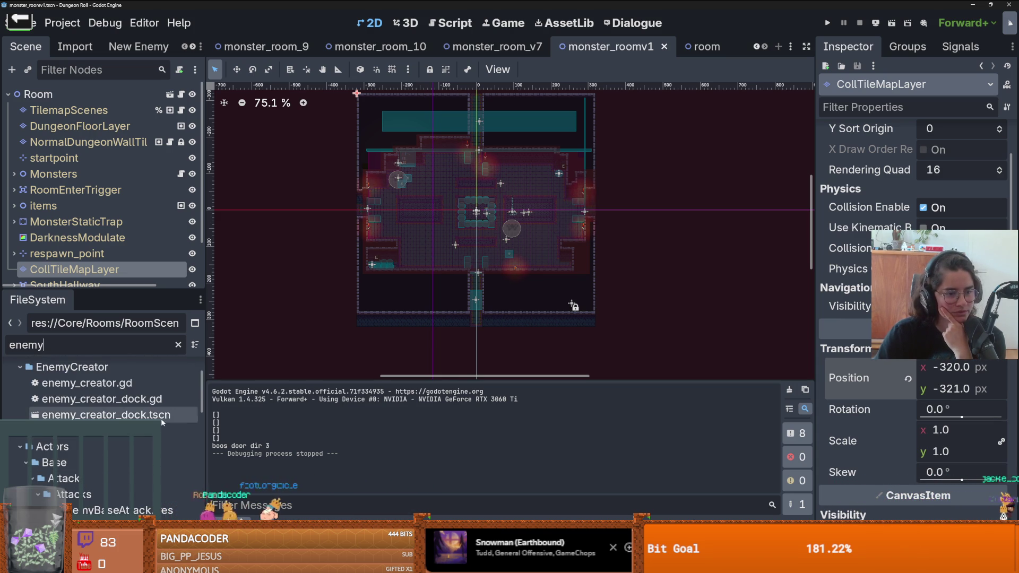
pyautogui.scroll(3, 135, 376)
# - Open enemy_base_scene.tscn and bring up enemy_1's EnemyCharacter.gd script
pyautogui.doubleClick(107, 363)
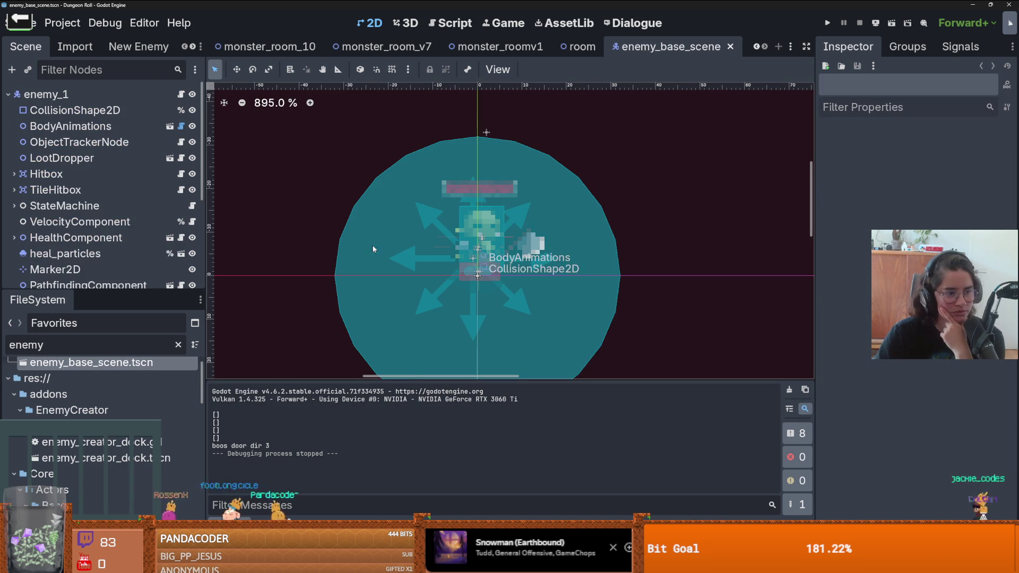
pyautogui.scroll(-3, 425, 267)
pyautogui.moveTo(409, 210); pyautogui.dragTo(391, 251)
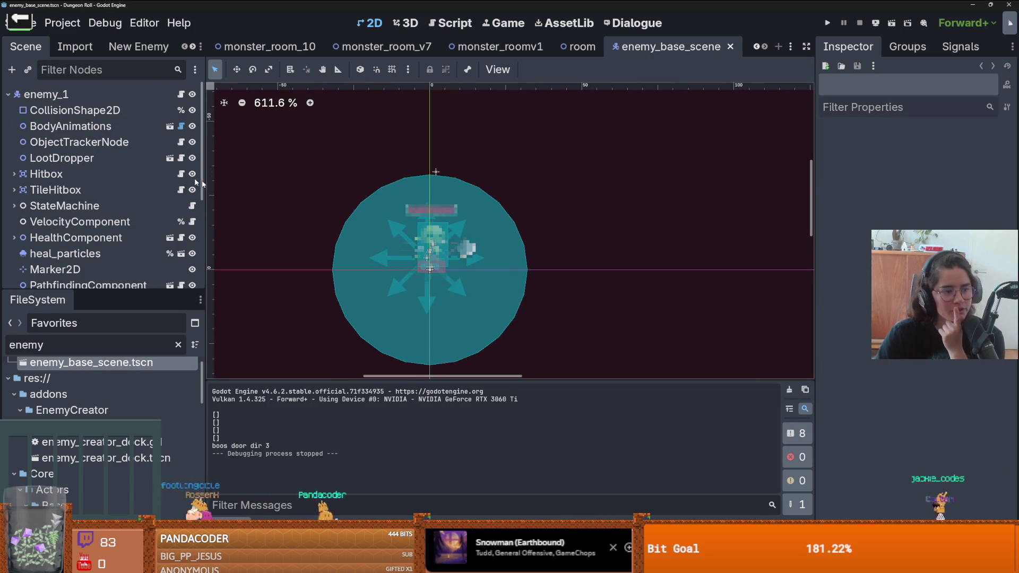
pyautogui.click(467, 250)
pyautogui.hotkey('ctrl', 'F3')
# - Review and edit the grid_height and grid_width lines in set_pathfinding_values, then save
pyautogui.scroll(-5, 456, 242)
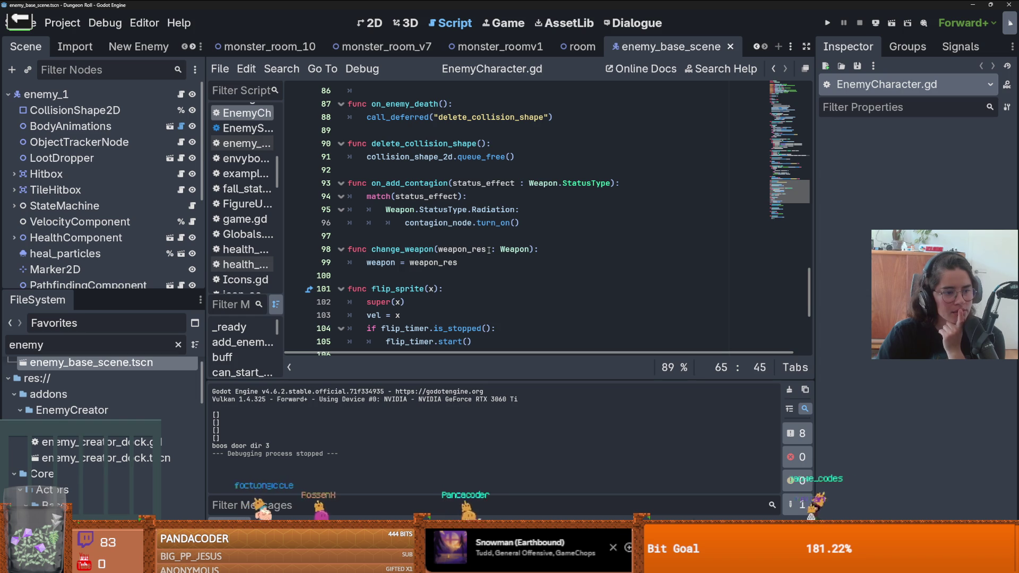
pyautogui.scroll(-5, 510, 287)
pyautogui.scroll(7, 512, 287)
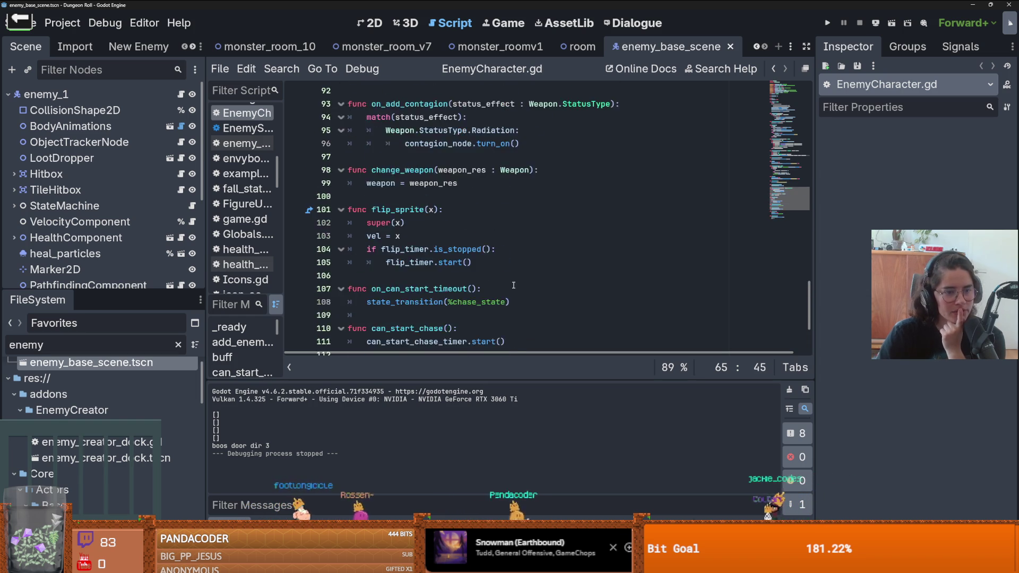
pyautogui.scroll(9, 514, 285)
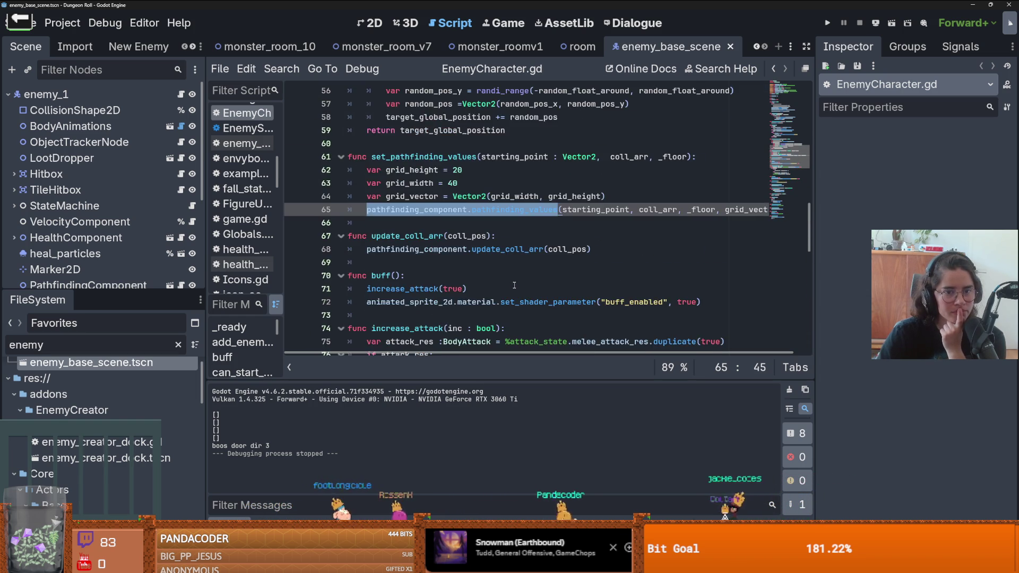
pyautogui.scroll(1, 514, 285)
pyautogui.doubleClick(418, 250)
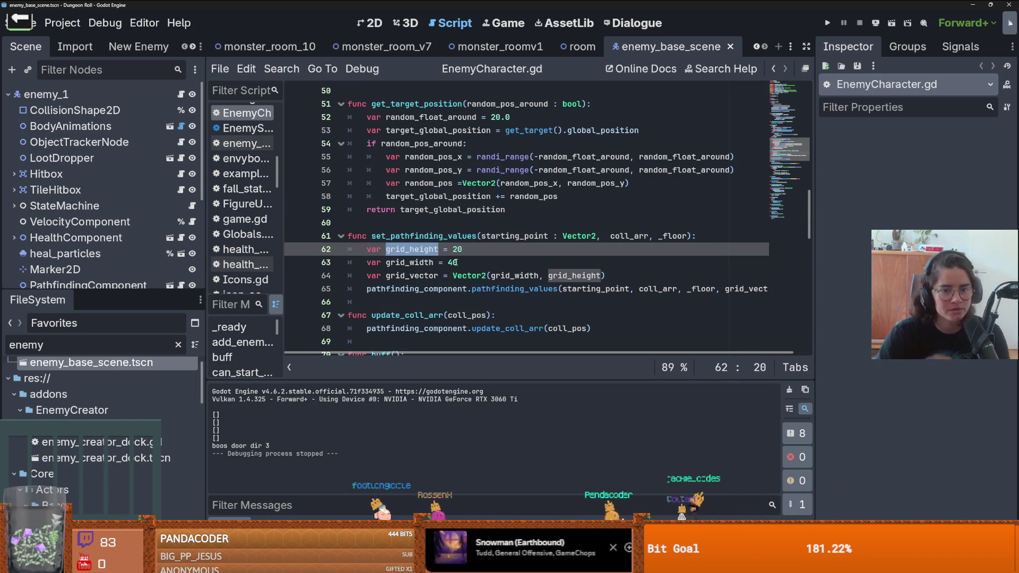
pyautogui.moveTo(457, 262); pyautogui.dragTo(453, 262)
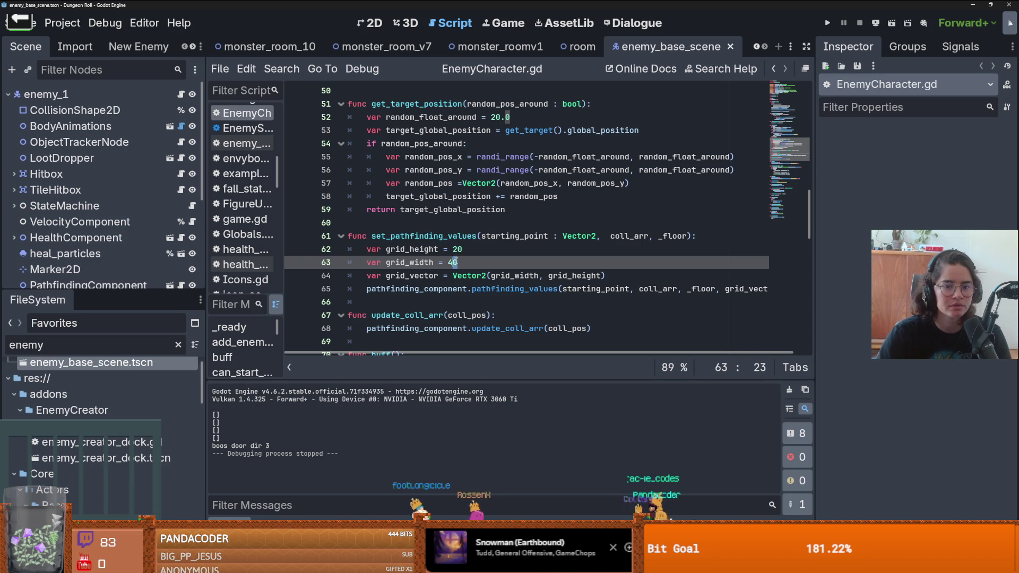
pyautogui.click(467, 249)
pyautogui.hotkey('ctrl', 's')
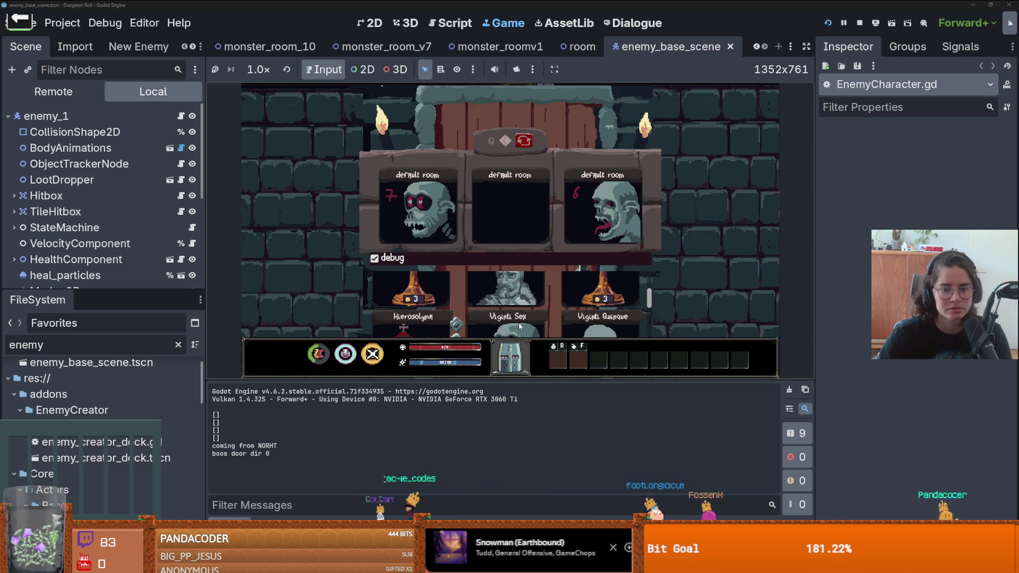
# - Pick a room card, walk into the next room, and run on_raycast_debug in the console
pyautogui.click(520, 318)
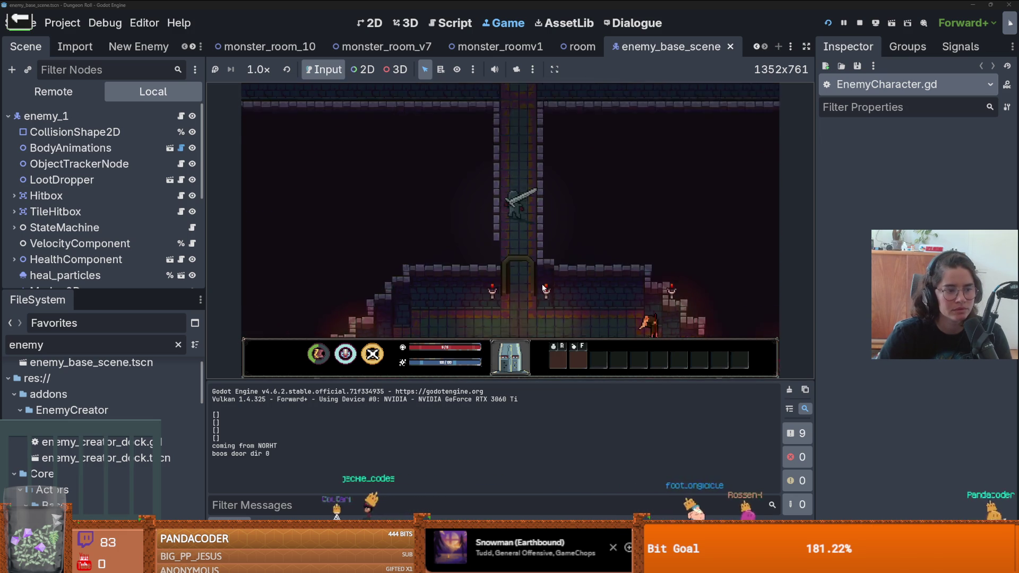
pyautogui.press('w')
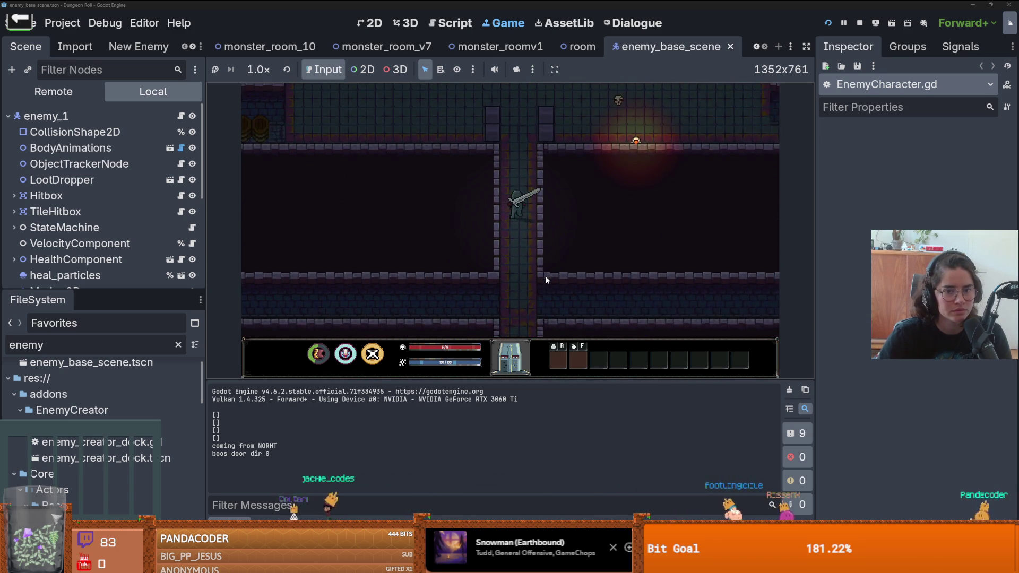
pyautogui.press('w')
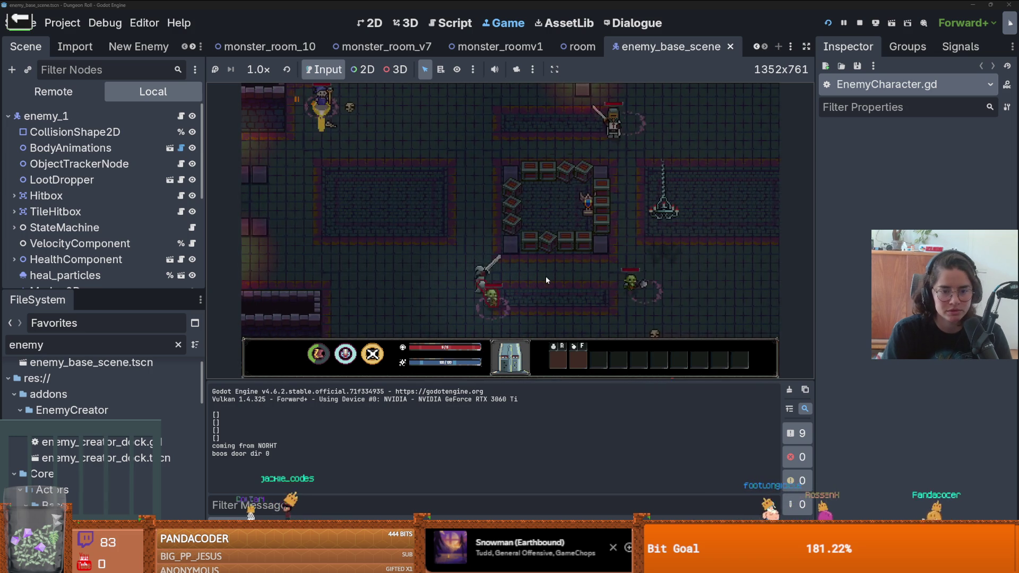
pyautogui.press('`')
pyautogui.write('on_ray')
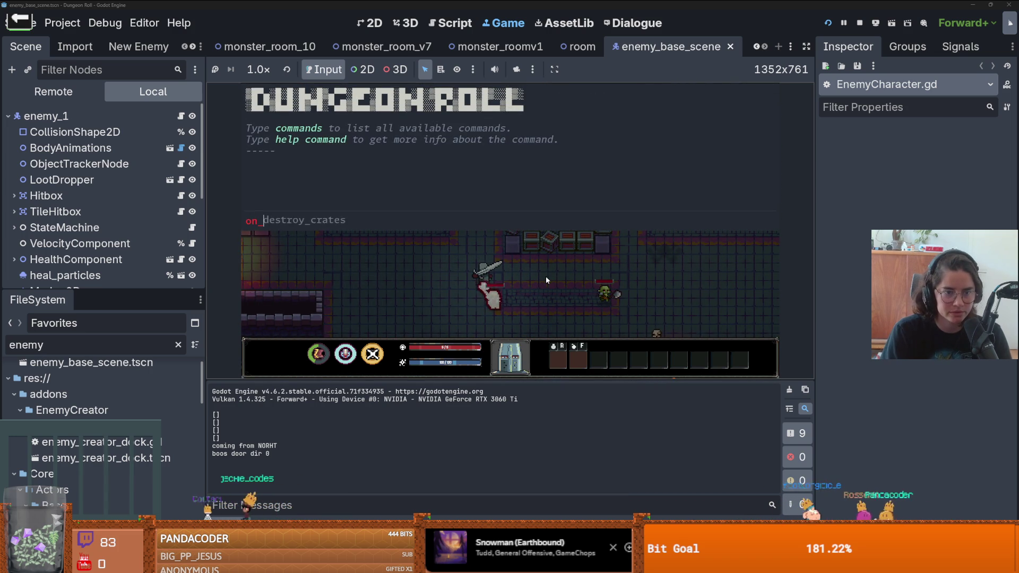
pyautogui.press('Tab')
pyautogui.press('Return')
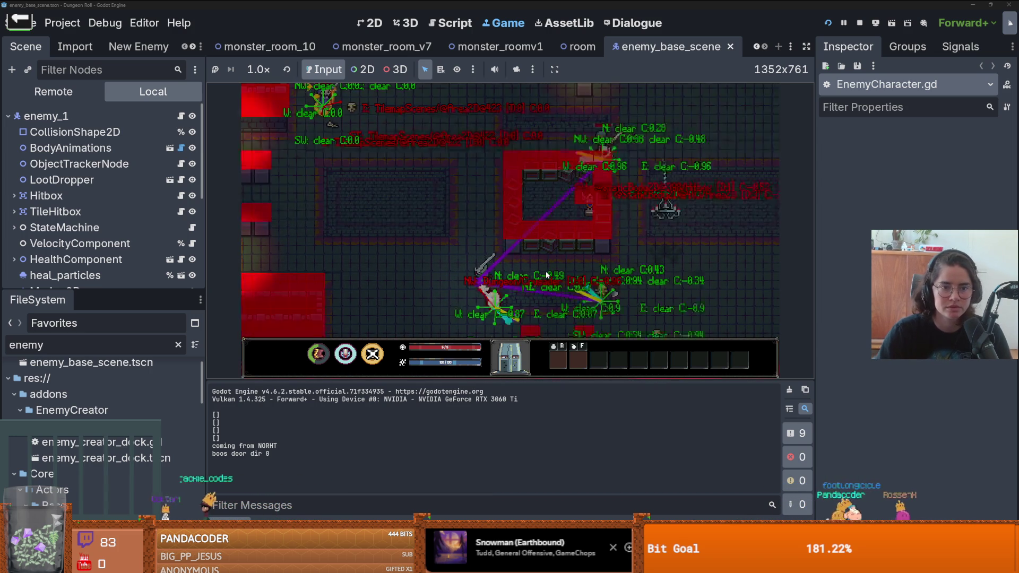
# - Move through the dungeon, reopen the console, and switch the Scene dock to Remote
pyautogui.press('a')
pyautogui.press('w')
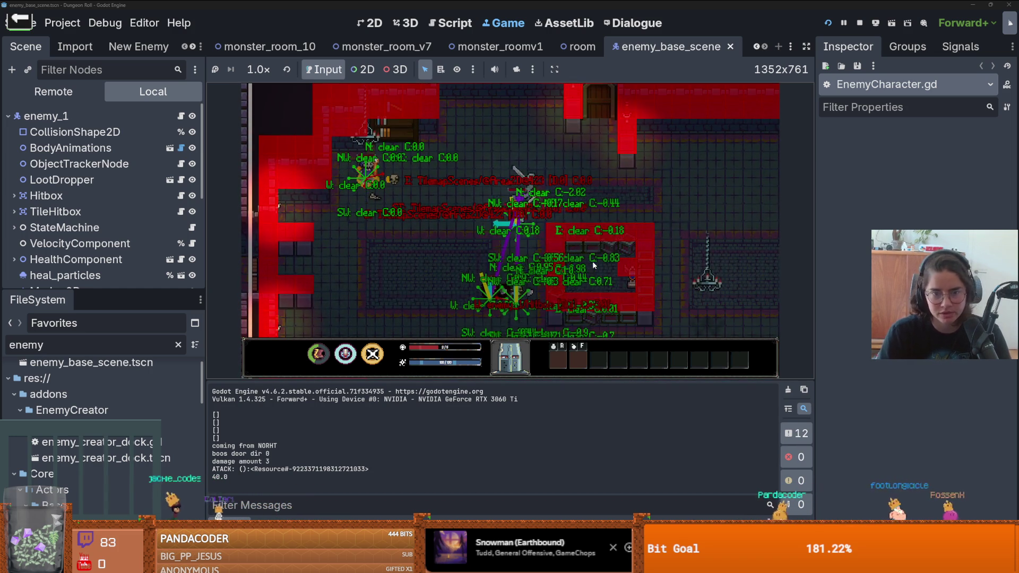
pyautogui.press('`')
pyautogui.click(54, 91)
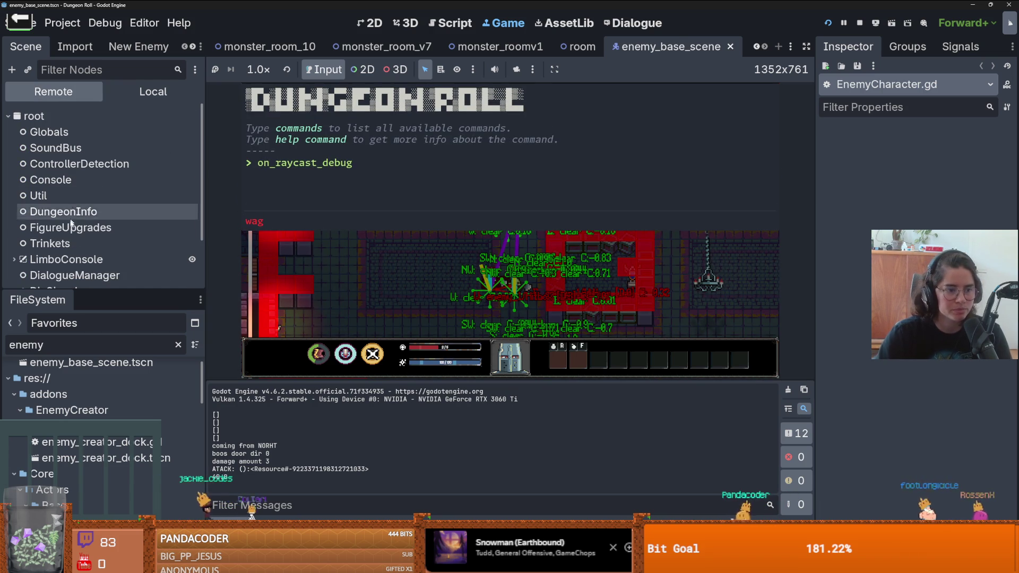
# - Expand Dungeon and Crusader in the Remote tree, drag Camera2D's Zoom lower, and close the console
pyautogui.moveTo(76, 287); pyautogui.dragTo(76, 460)
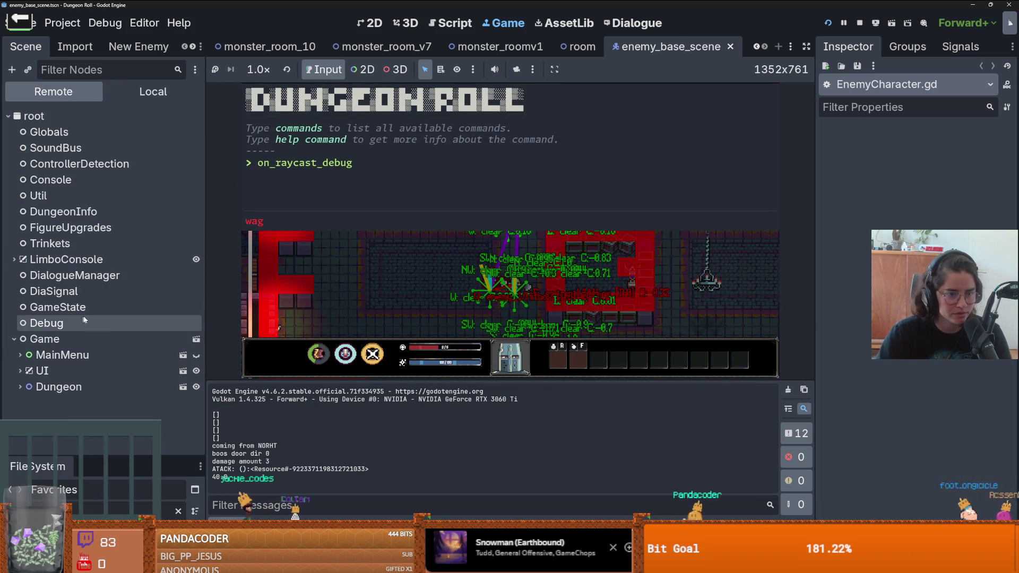
pyautogui.click(21, 386)
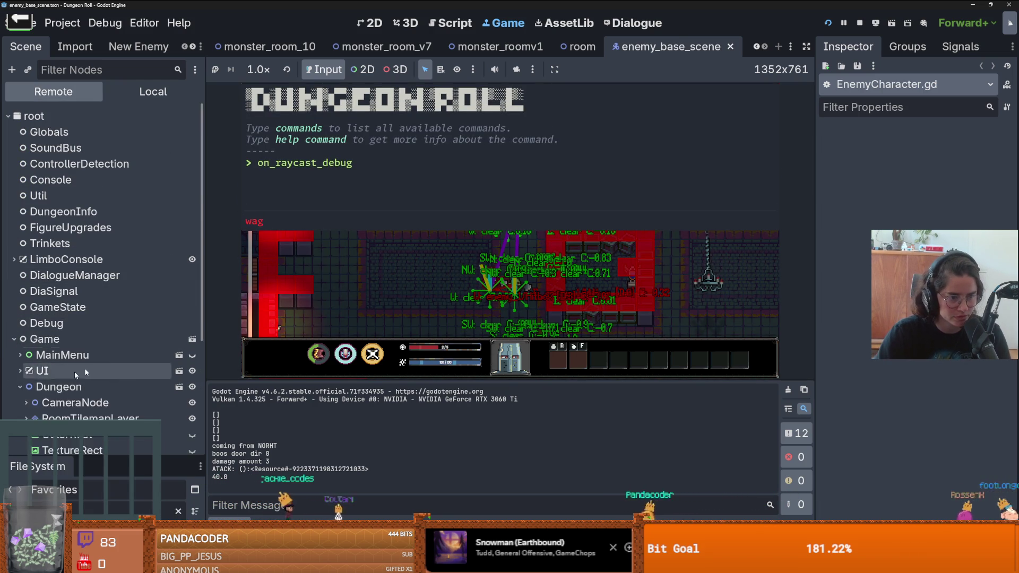
pyautogui.scroll(-3, 106, 345)
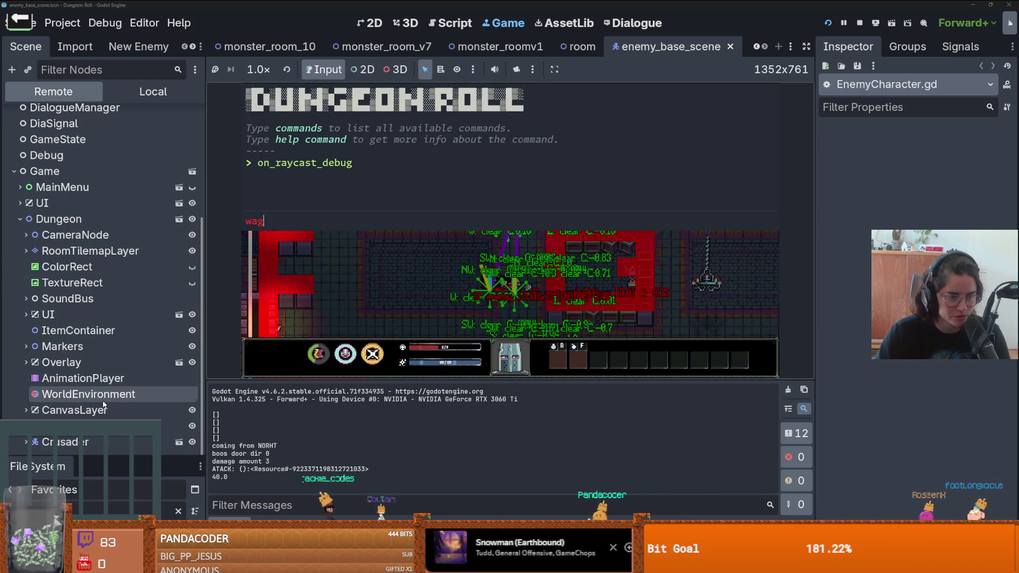
pyautogui.click(21, 442)
pyautogui.scroll(-10, 123, 409)
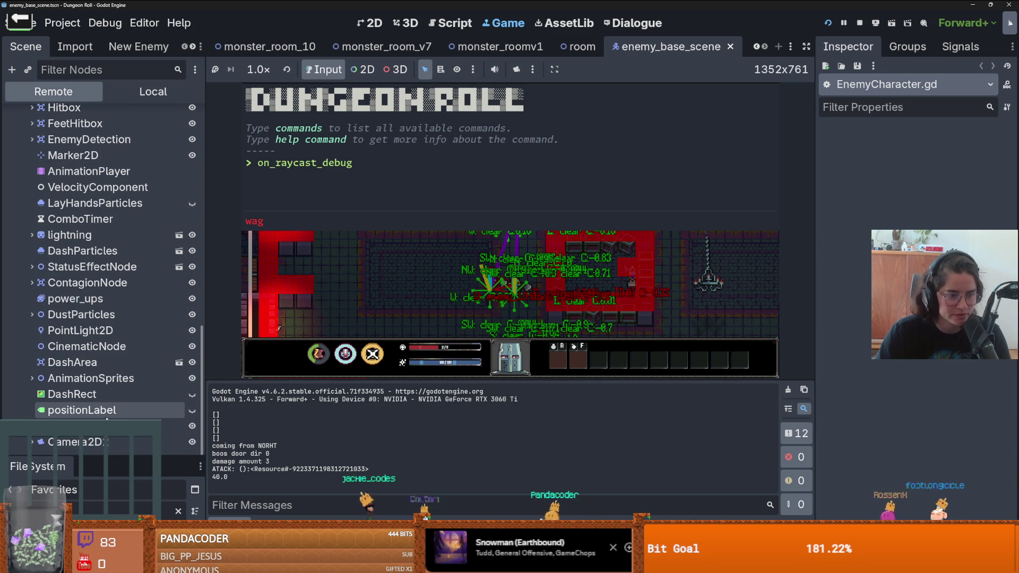
pyautogui.click(74, 442)
pyautogui.scroll(-10, 923, 386)
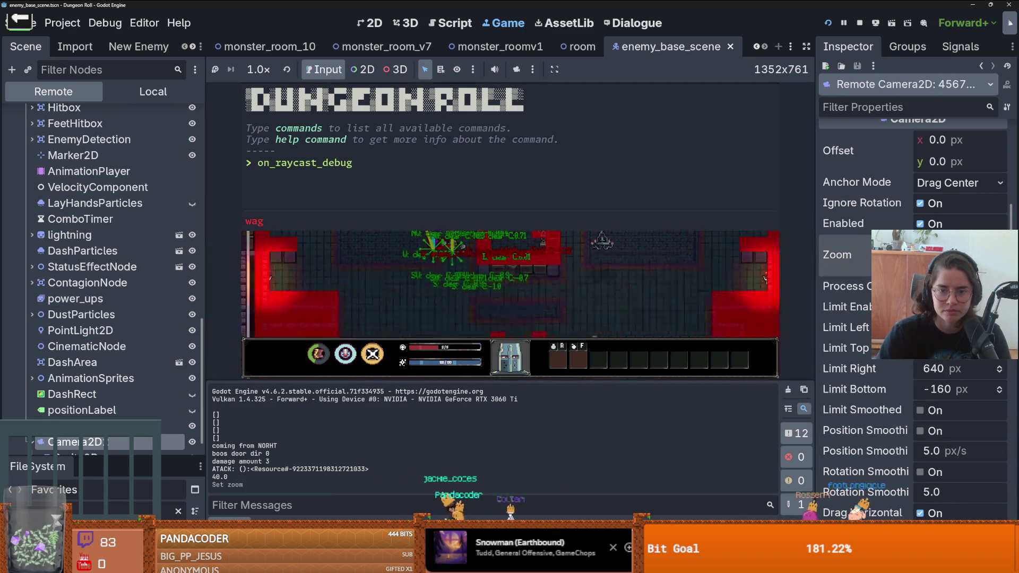
pyautogui.moveTo(934, 255); pyautogui.dragTo(913, 255)
pyautogui.click(746, 268)
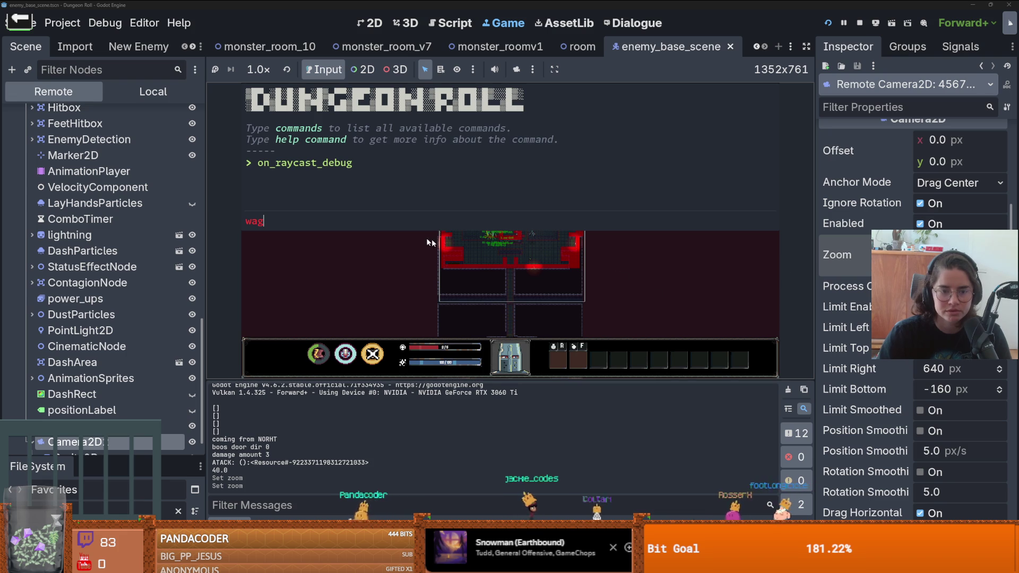
pyautogui.press('Escape')
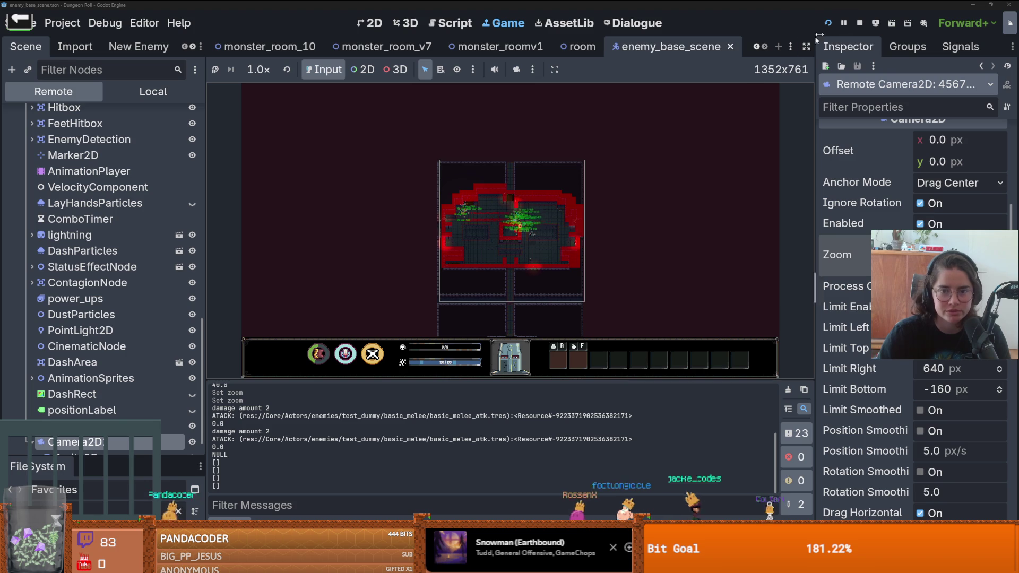
# - Stop and rerun the project, walk to the door, then restart the run from the pause menu
pyautogui.click(863, 25)
pyautogui.press('F5')
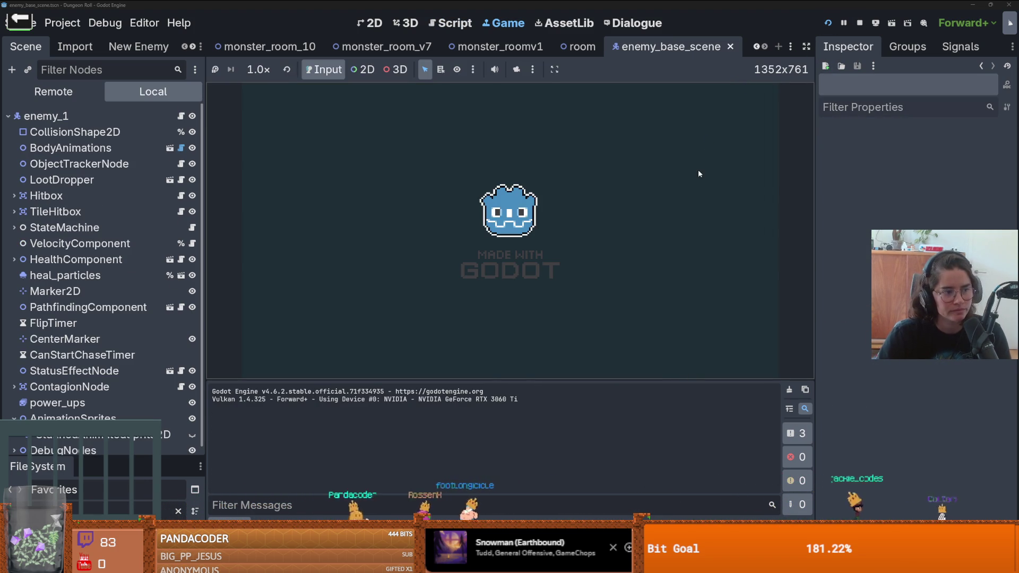
pyautogui.press('w')
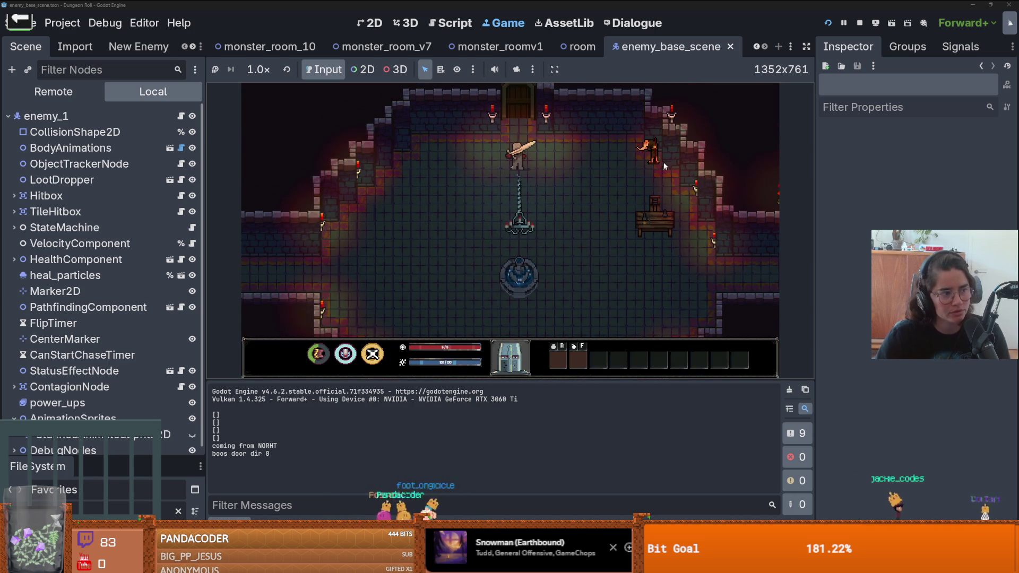
pyautogui.press('w')
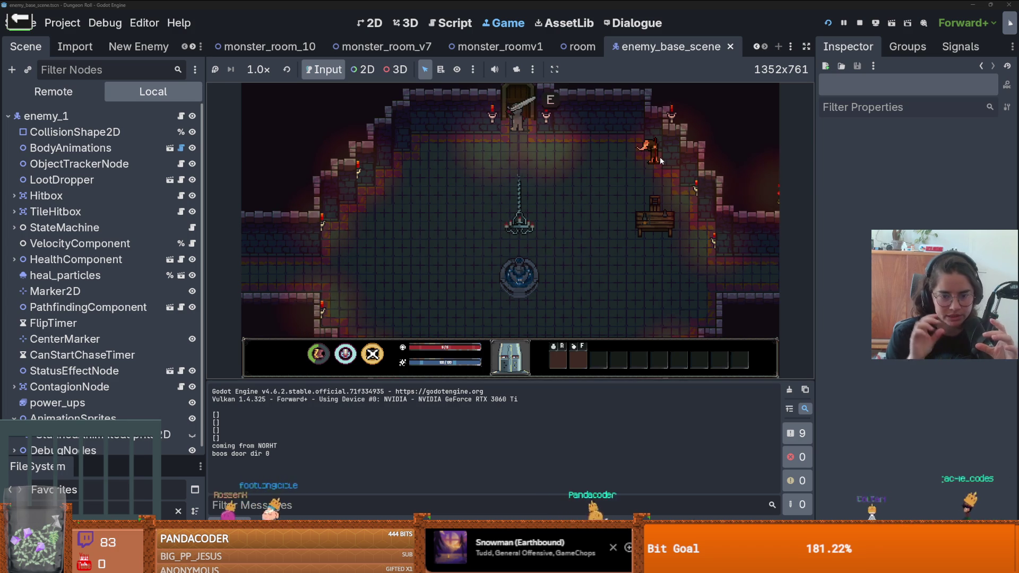
pyautogui.press('e')
pyautogui.press('Escape')
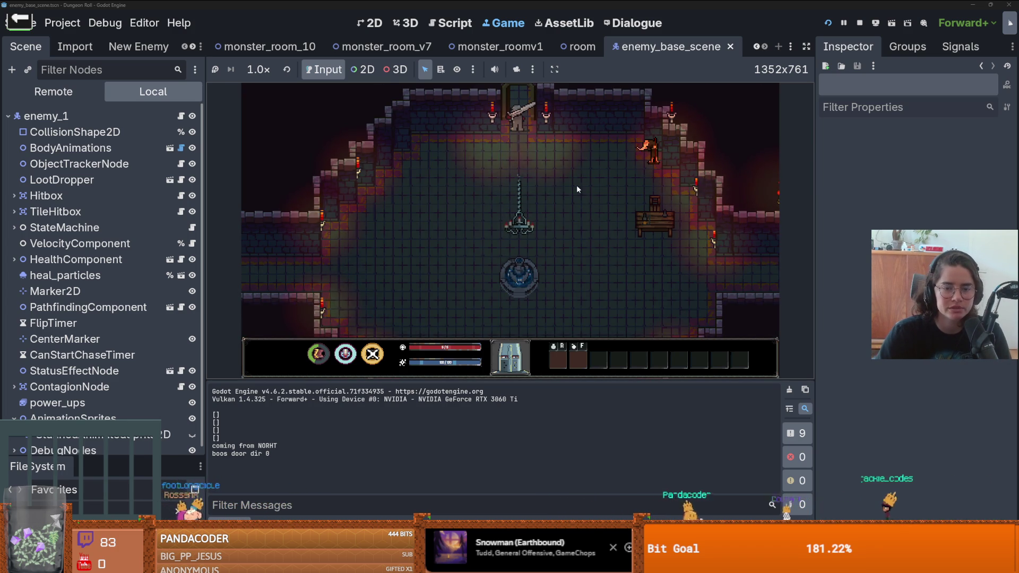
pyautogui.press('Escape')
pyautogui.click(509, 277)
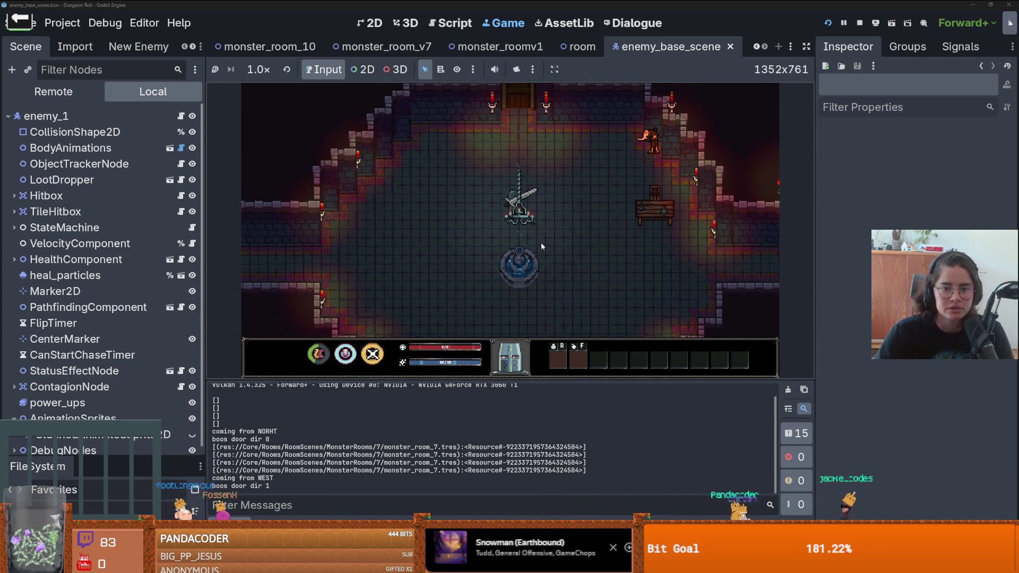
# - Walk the knight through the top door and up the corridor into the crate room
pyautogui.press('w')
pyautogui.press('e')
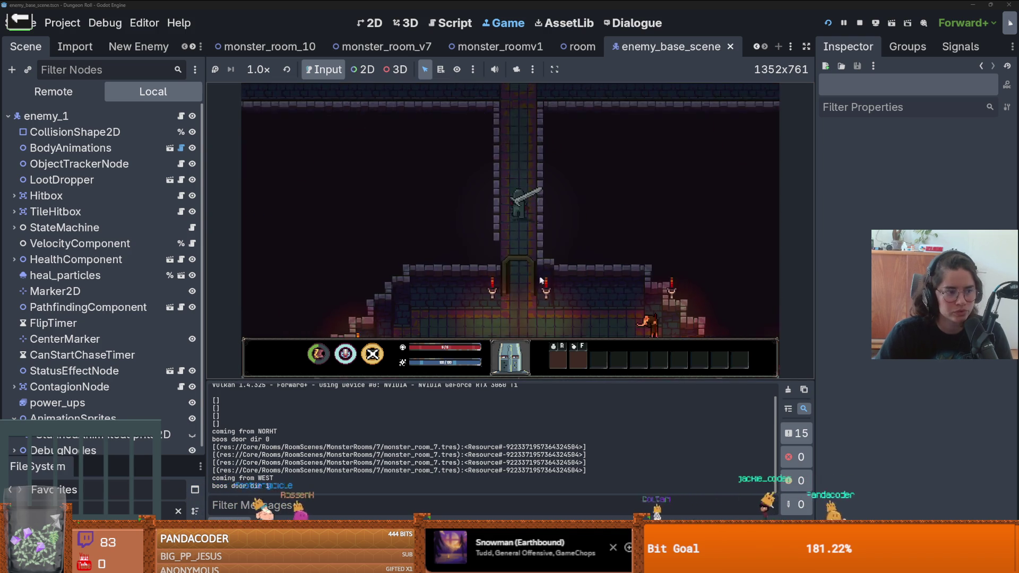
pyautogui.press('w')
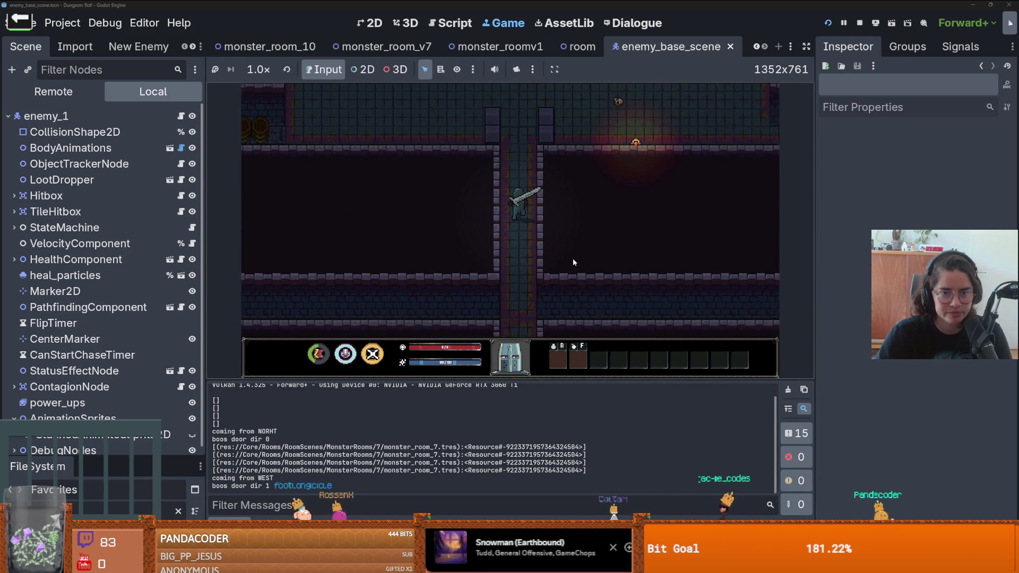
pyautogui.press('a')
pyautogui.press('w')
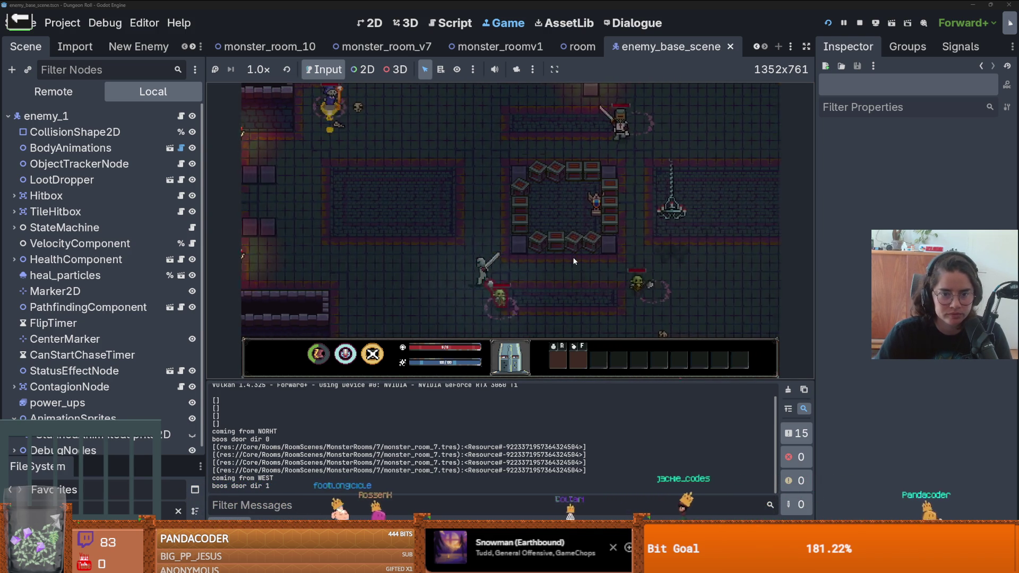
pyautogui.press('w')
pyautogui.click(594, 215)
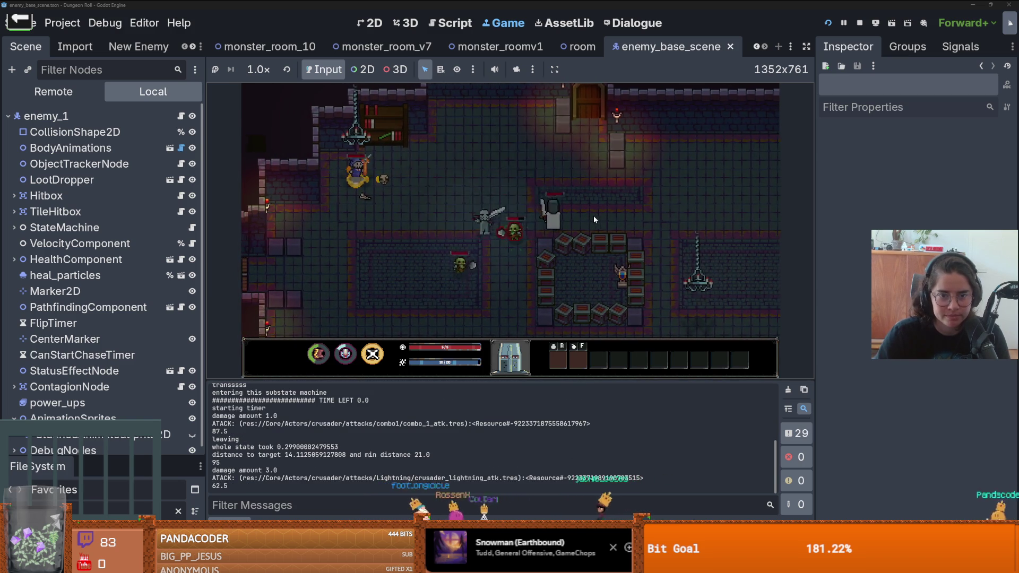
# - Move the knight toward the goblins and attack them with repeated sword hits
pyautogui.press('a')
pyautogui.press('s')
pyautogui.click(508, 244)
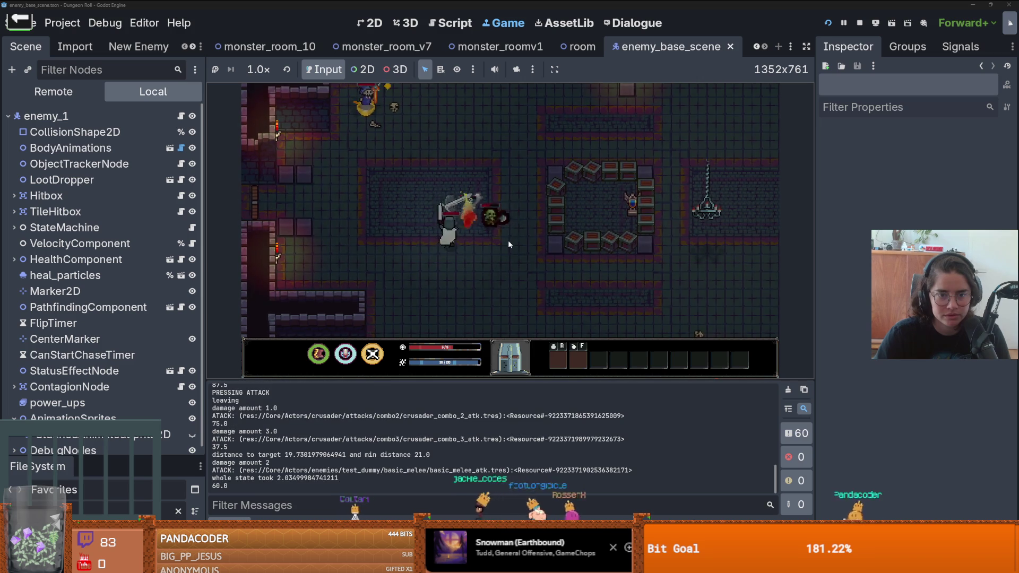
pyautogui.press('w')
pyautogui.click(483, 232)
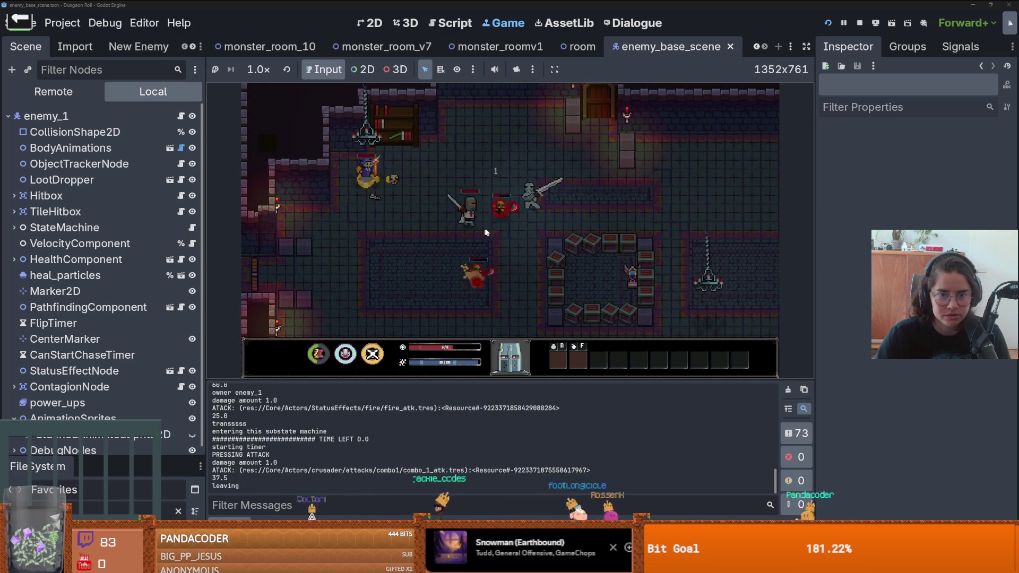
pyautogui.press('d')
pyautogui.click(534, 254)
# - Keep maneuvering the knight around the room, then stop the running game
pyautogui.press('s')
pyautogui.press('d')
pyautogui.press('a')
pyautogui.press('s')
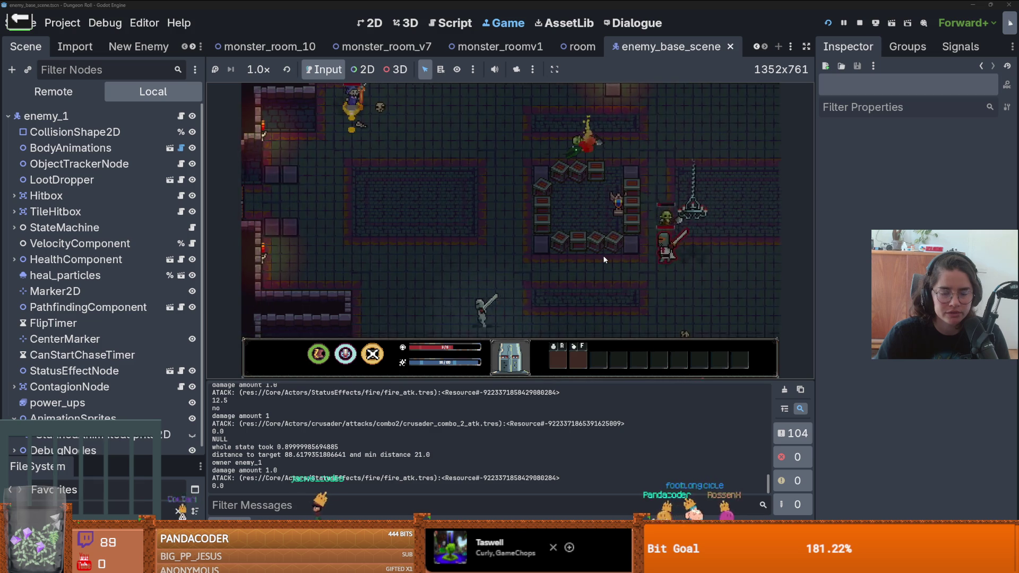
pyautogui.press('a')
pyautogui.press('s')
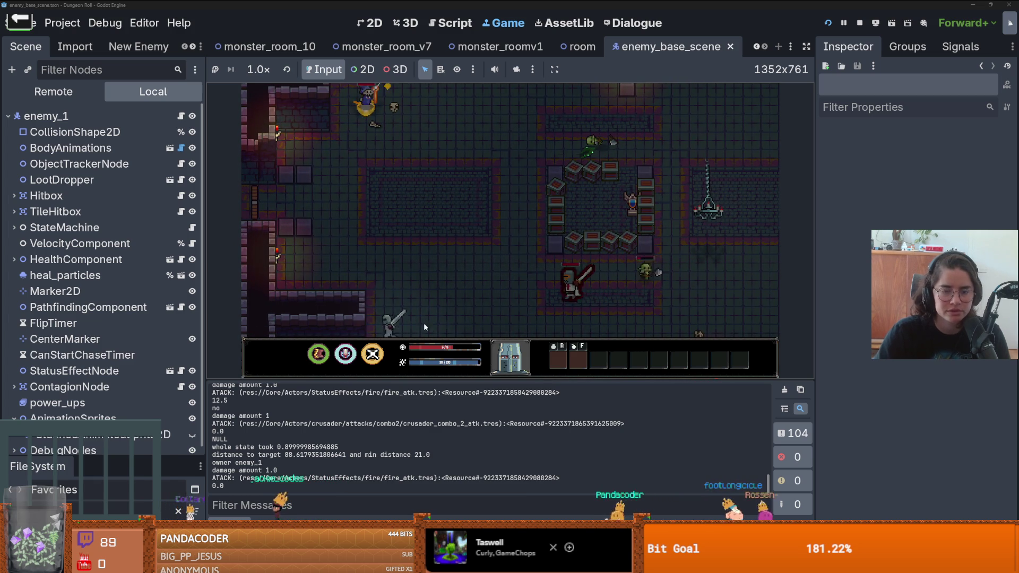
pyautogui.press('w')
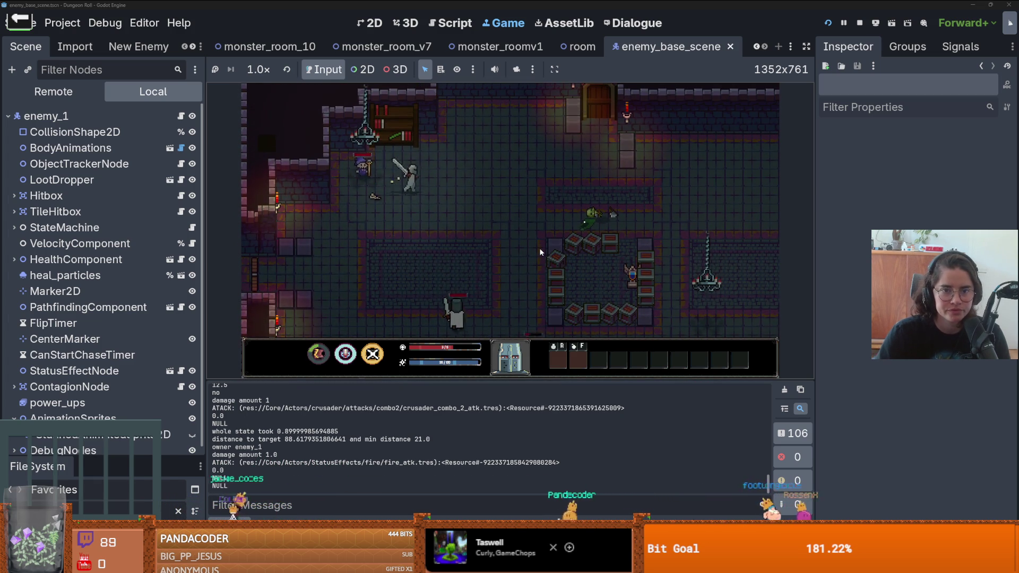
pyautogui.press('w')
pyautogui.press('F5')
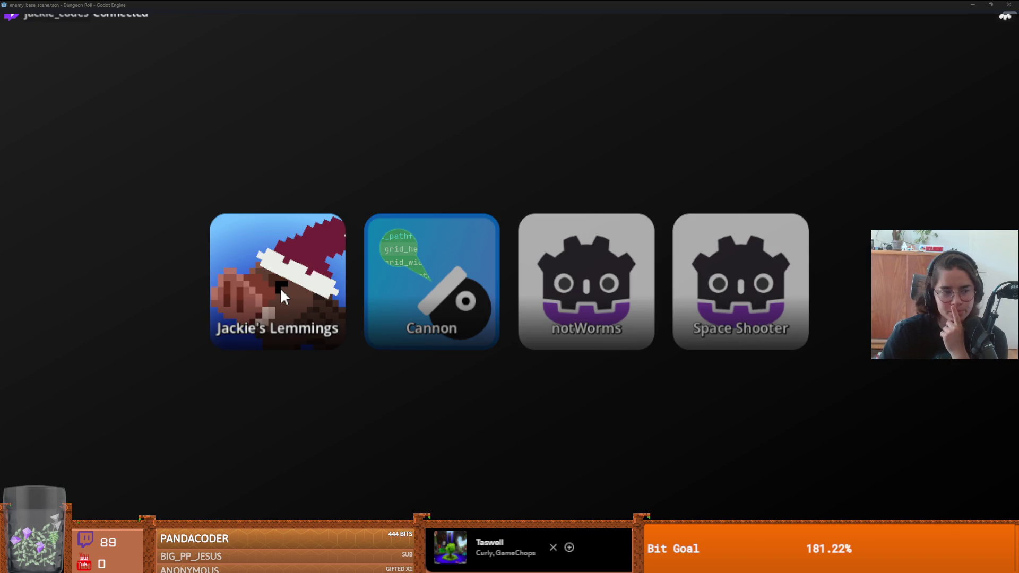
# - Launch the Cannon game from the launcher's row of game tiles
pyautogui.click(438, 303)
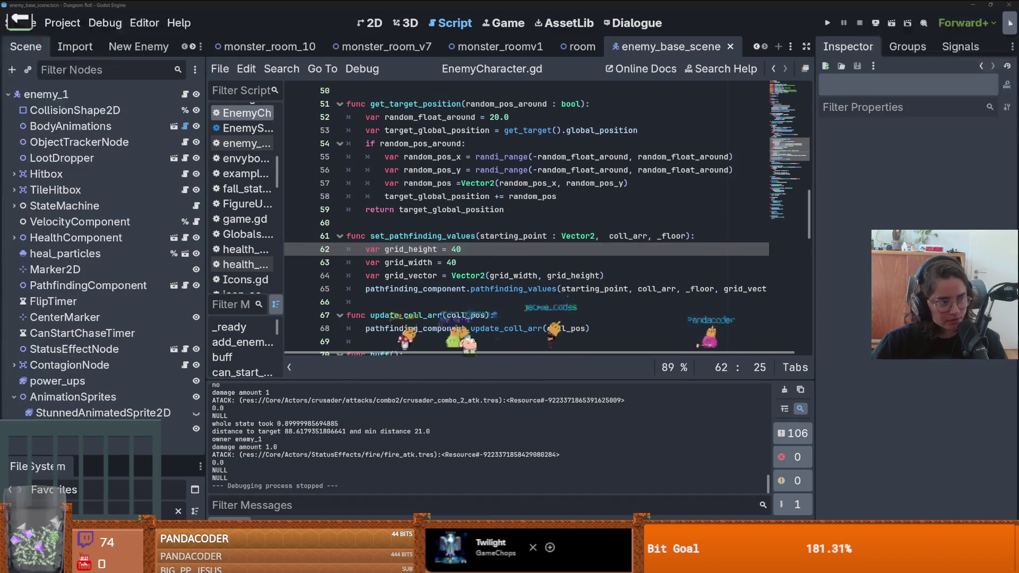
# - Move up to blank line 60 in EnemyCharacter.gd and save the scene
pyautogui.press('Up')
pyautogui.hotkey('ctrl', 's')
pyautogui.press('Up')
pyautogui.hotkey('ctrl', 's')
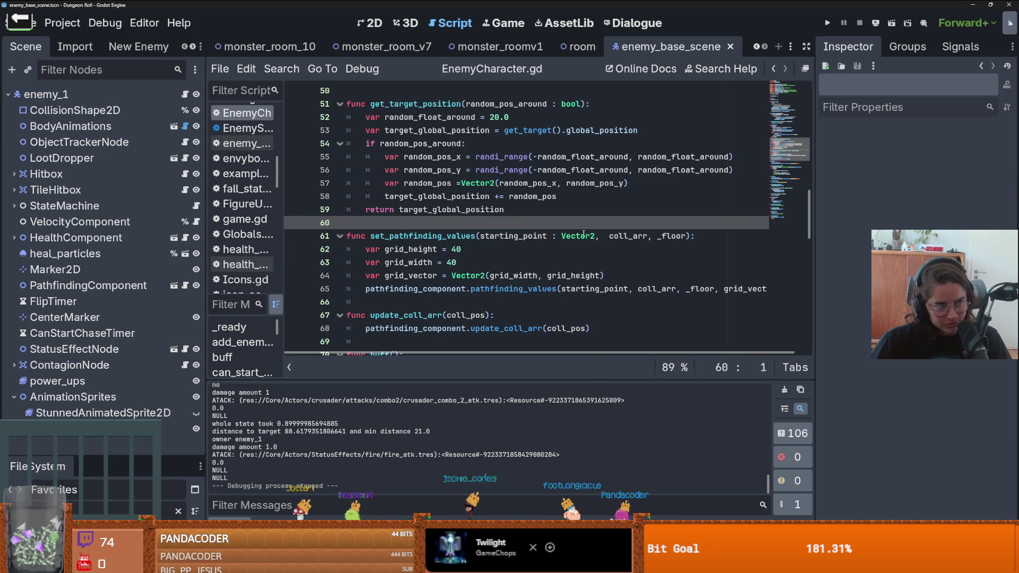
pyautogui.click(584, 235)
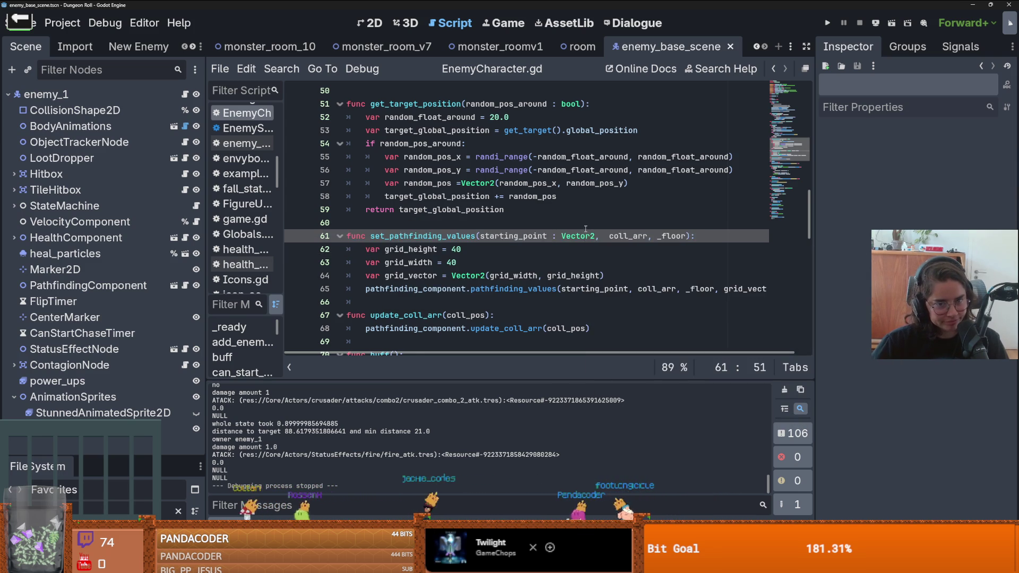
pyautogui.press('Up')
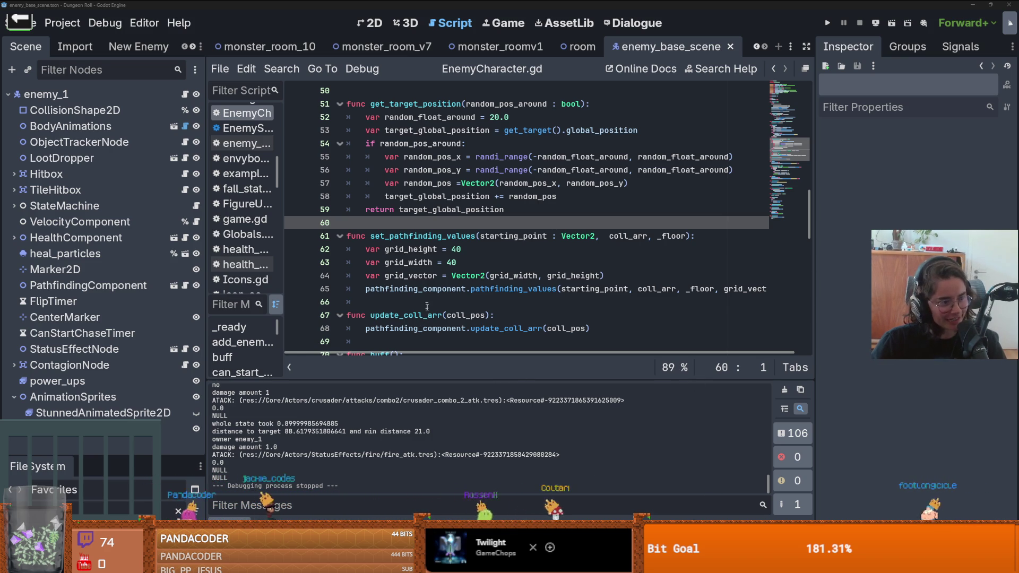
# - Tidy the blank lines around get_target_position's return line, saving after each edit
pyautogui.click(474, 208)
pyautogui.hotkey('ctrl', 's')
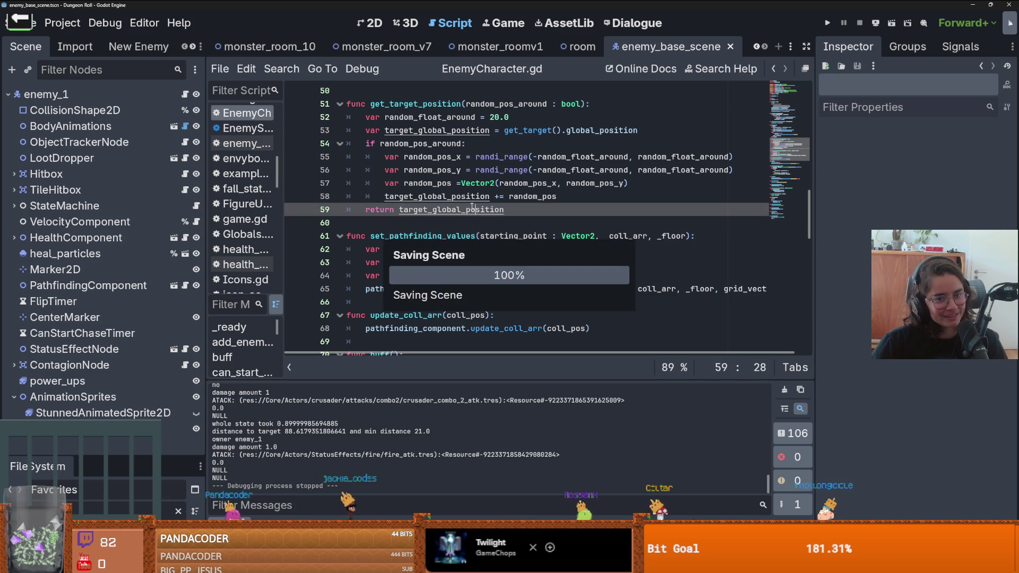
pyautogui.click(445, 222)
pyautogui.scroll(2, 445, 218)
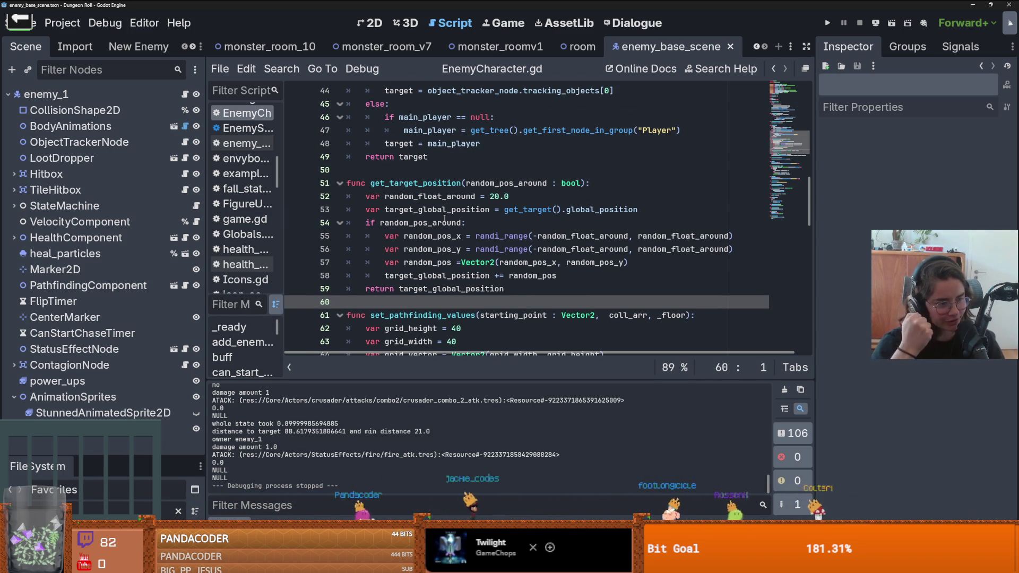
pyautogui.click(466, 174)
pyautogui.hotkey('ctrl', 's')
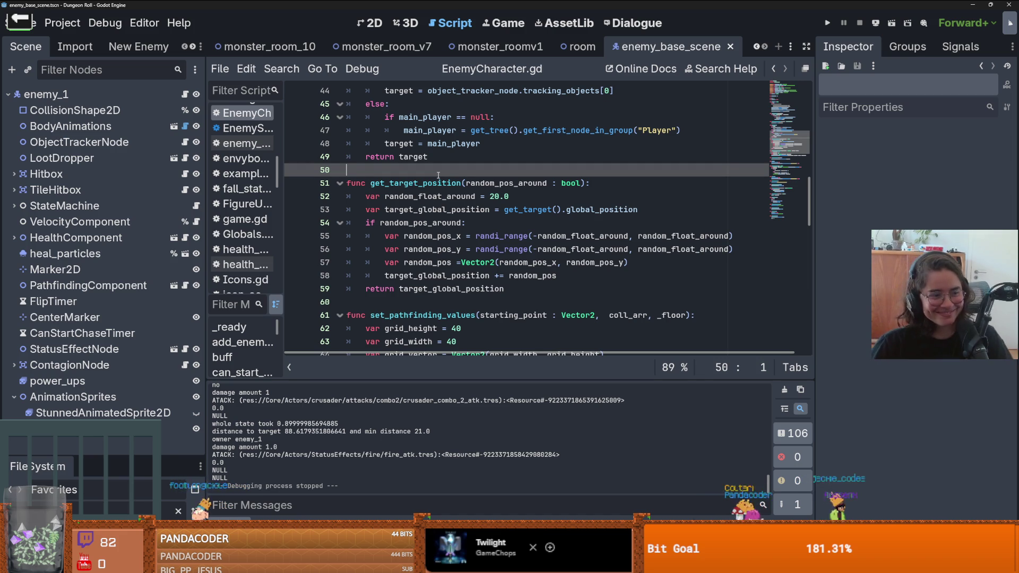
pyautogui.scroll(4, 463, 186)
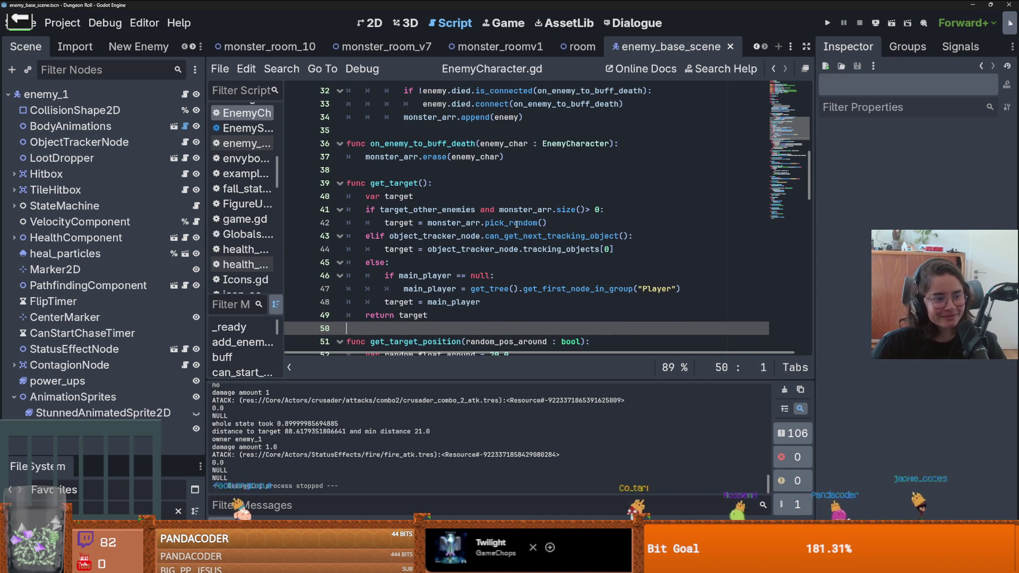
# - Scroll to EnemyCharacter.gd's variable declarations, go to the blank line after monster_arr, and save
pyautogui.scroll(4, 499, 223)
pyautogui.hotkey('ctrl', 's')
pyautogui.scroll(5, 462, 216)
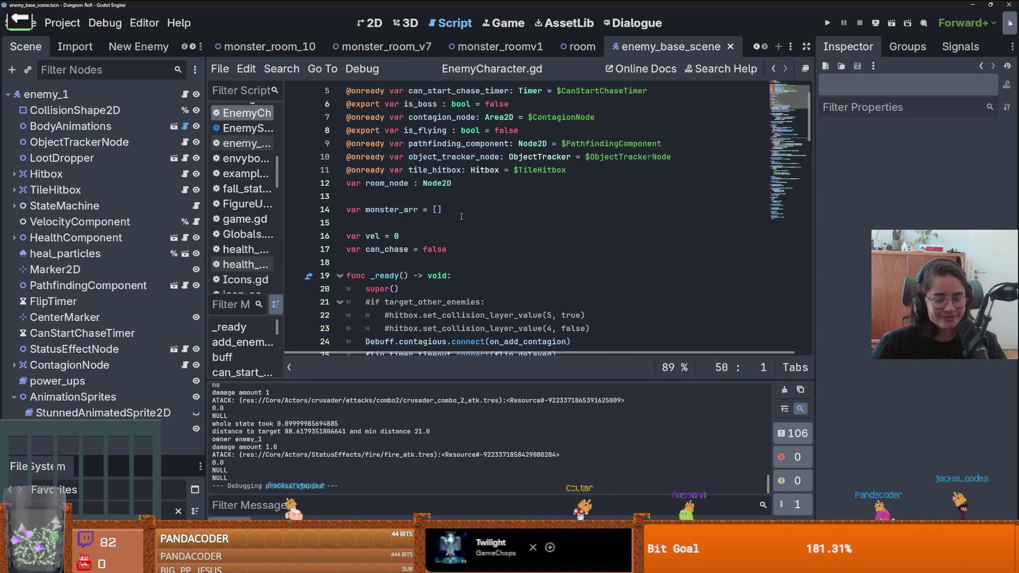
pyautogui.click(461, 223)
pyautogui.hotkey('ctrl', 's')
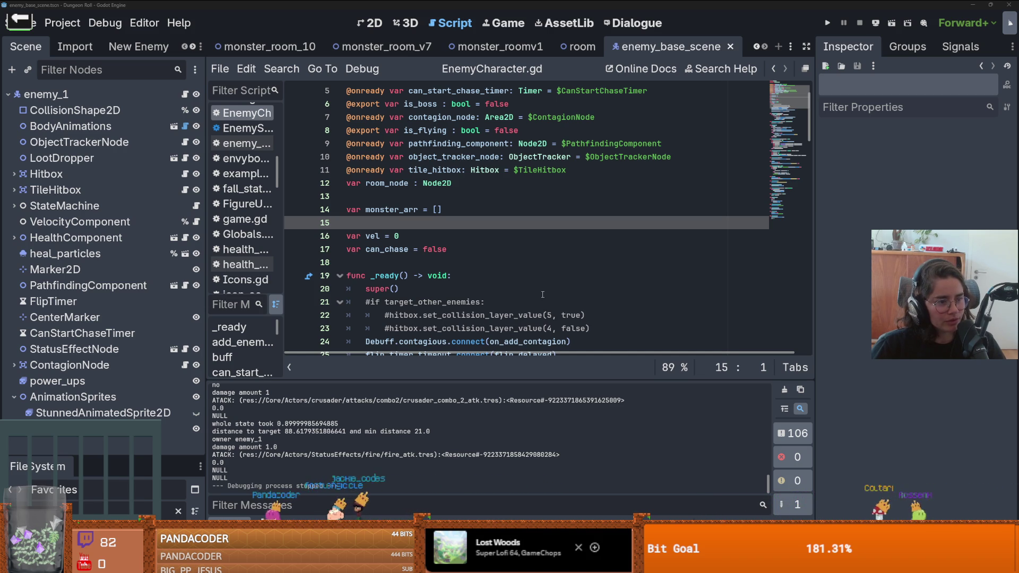
pyautogui.click(479, 263)
pyautogui.hotkey('ctrl', 's')
pyautogui.click(456, 236)
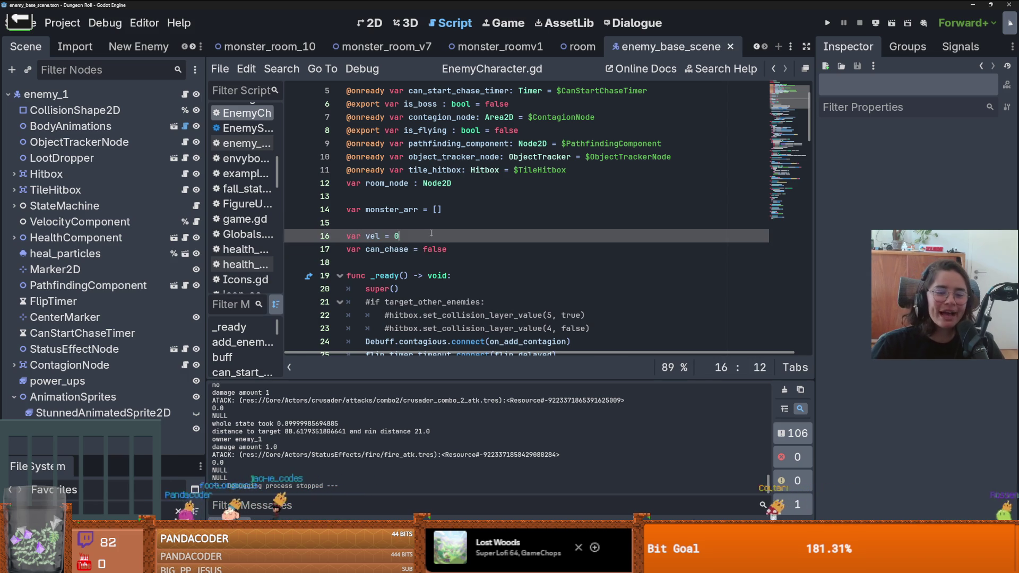
pyautogui.click(446, 226)
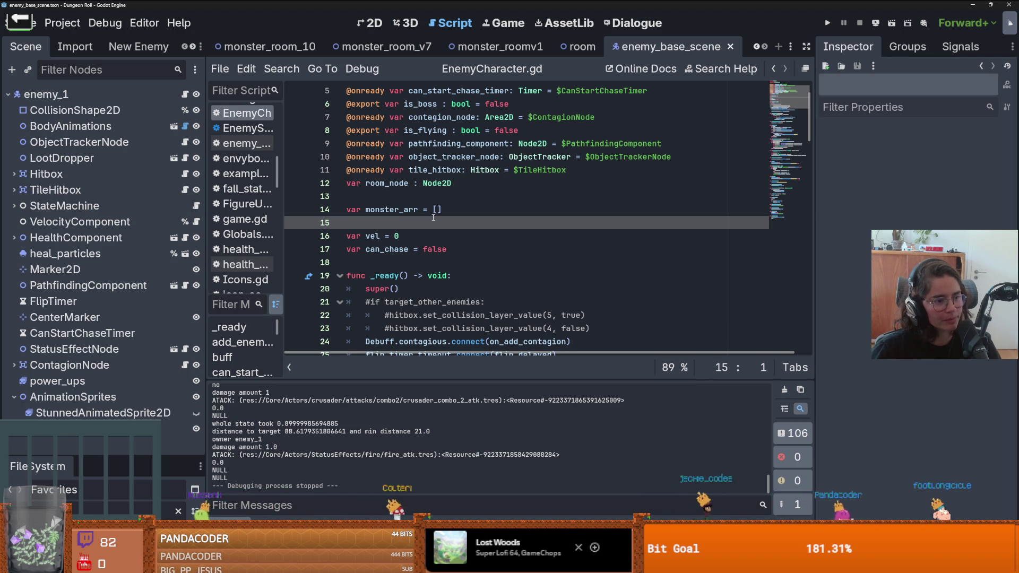
pyautogui.click(462, 235)
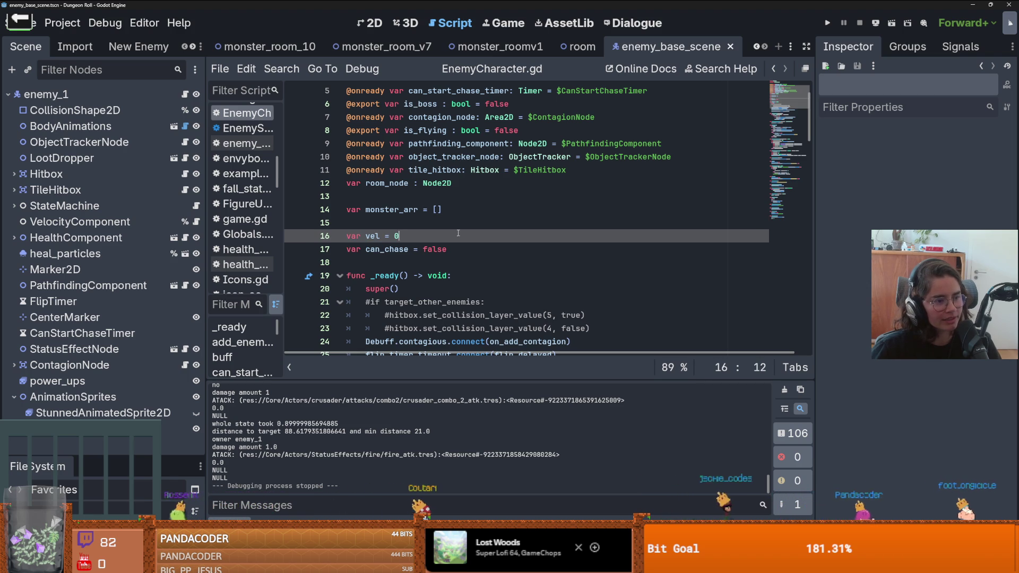
pyautogui.click(481, 252)
pyautogui.hotkey('ctrl', 's')
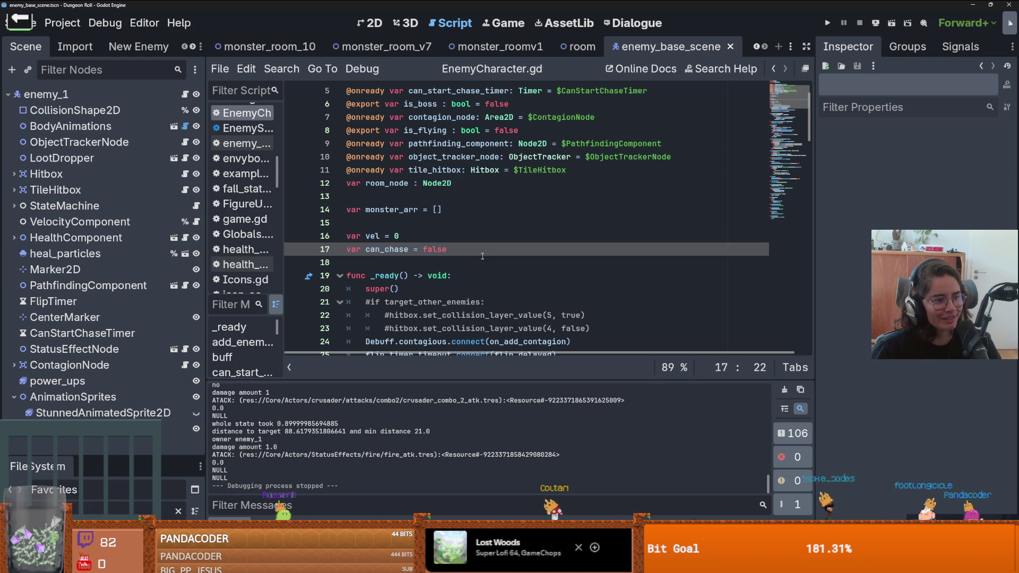
pyautogui.click(524, 258)
pyautogui.hotkey('ctrl', 's')
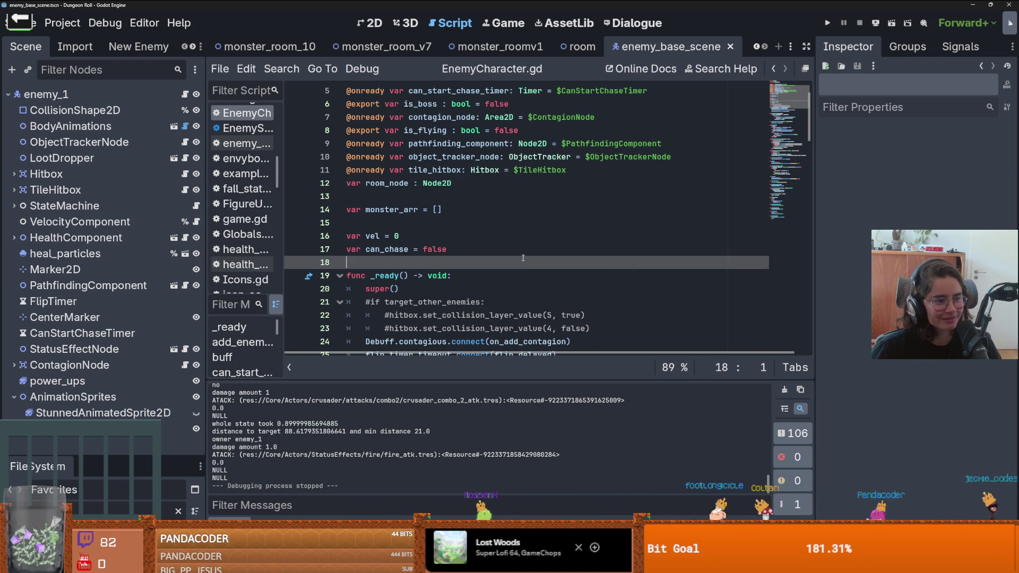
pyautogui.hotkey('ctrl', 's')
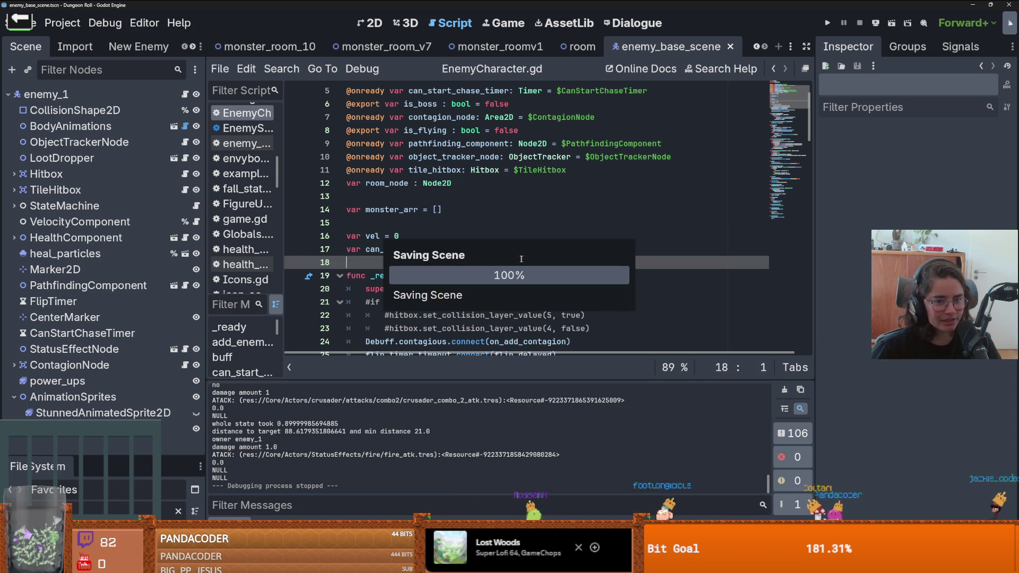
pyautogui.scroll(2, 507, 266)
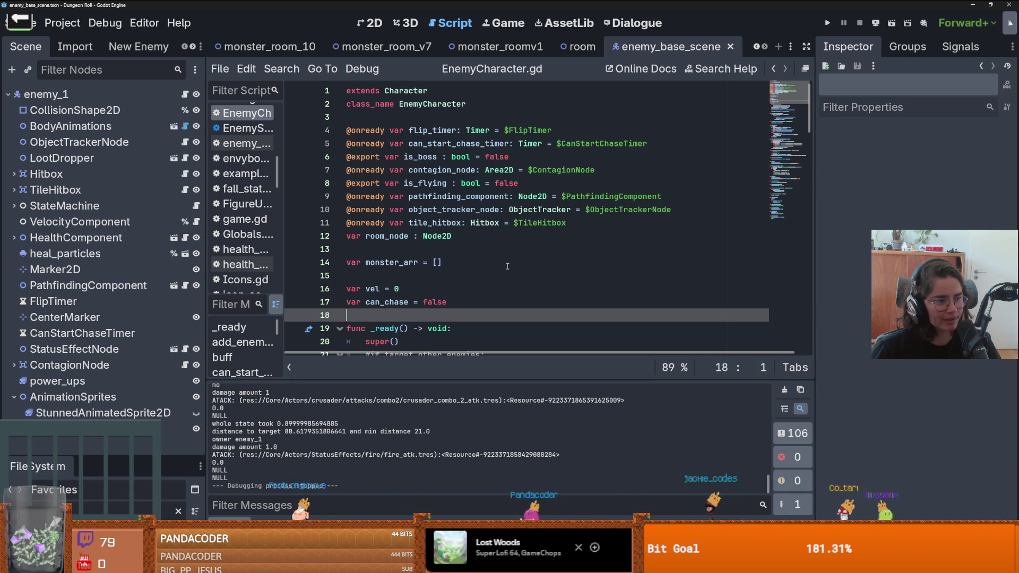
# - Find the blank lines after room_node and monster_arr among the var declarations
pyautogui.click(490, 247)
pyautogui.hotkey('ctrl', 's')
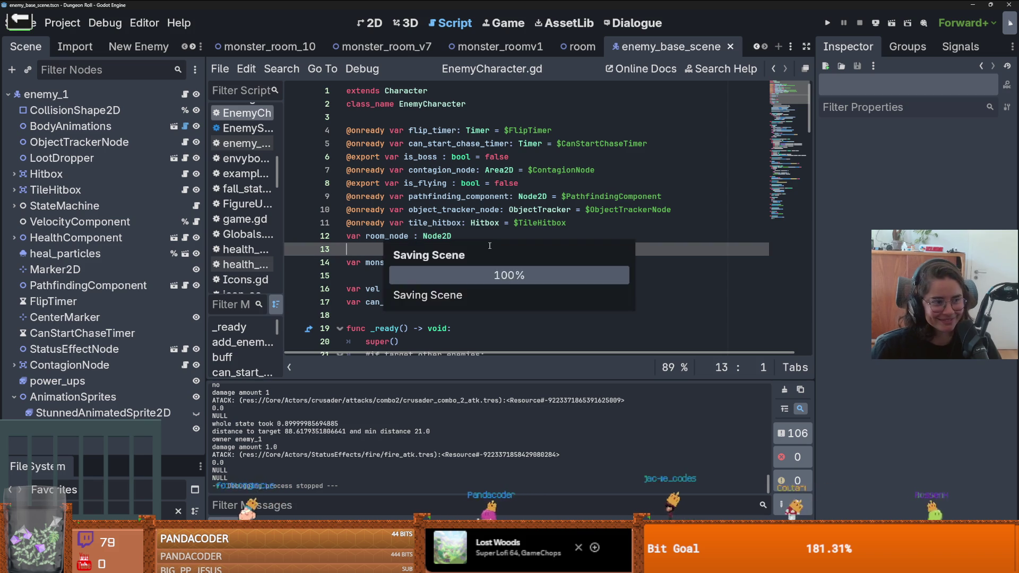
pyautogui.scroll(-1, 445, 234)
pyautogui.scroll(-3, 424, 229)
pyautogui.scroll(3, 404, 223)
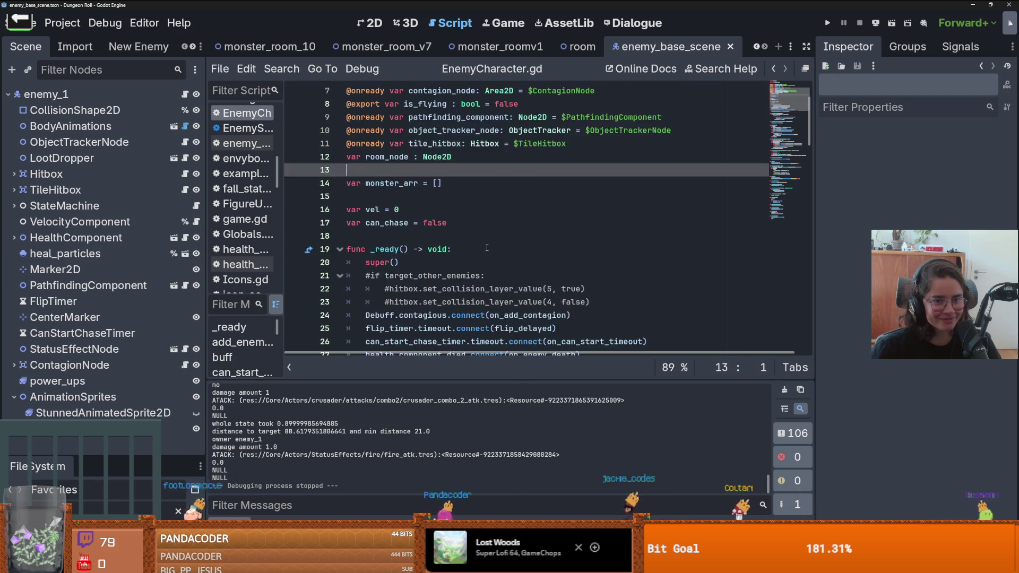
pyautogui.click(450, 237)
pyautogui.scroll(3, 451, 245)
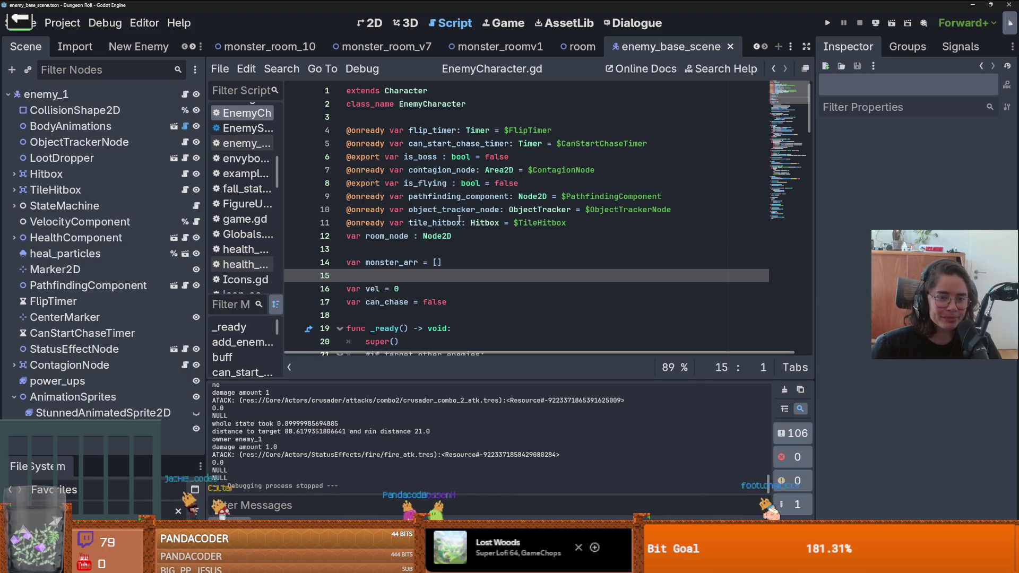
# - Go back to the blank lines after room_node and monster_arr, saving the script each time
pyautogui.click(451, 249)
pyautogui.hotkey('ctrl', 's')
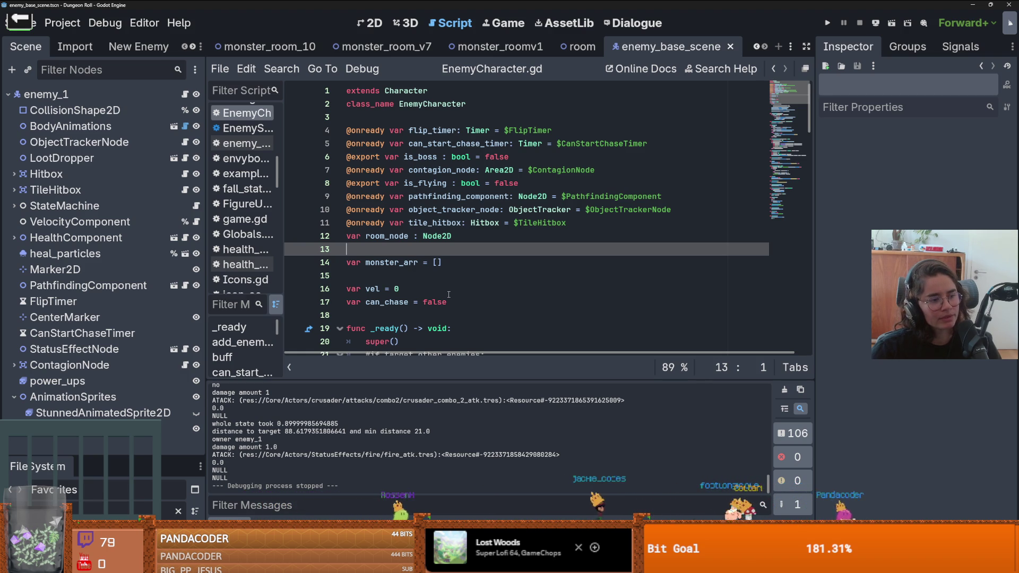
pyautogui.scroll(-1, 448, 294)
pyautogui.hotkey('ctrl', 's')
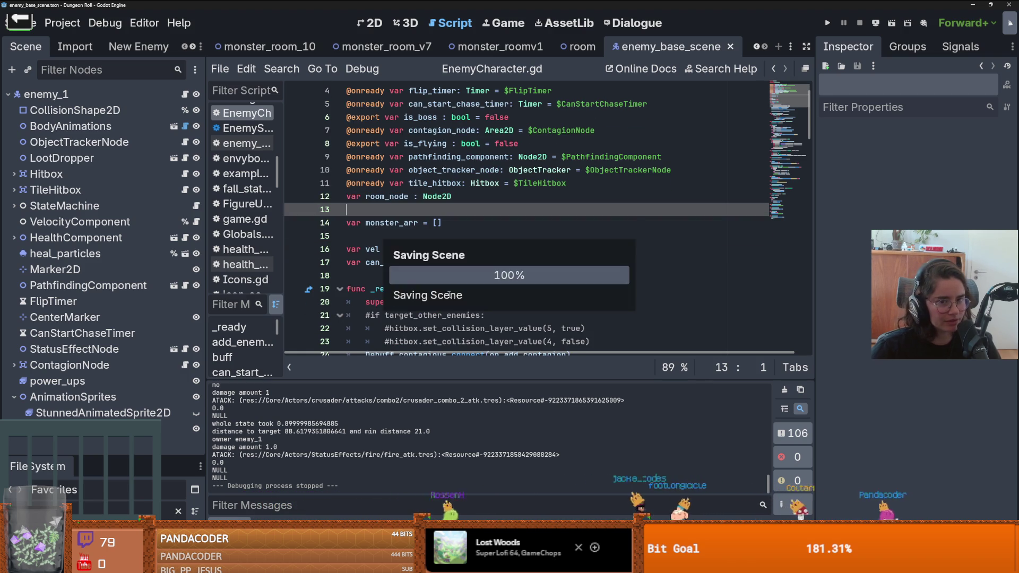
pyautogui.scroll(1, 445, 321)
pyautogui.click(397, 273)
pyautogui.hotkey('ctrl', 's')
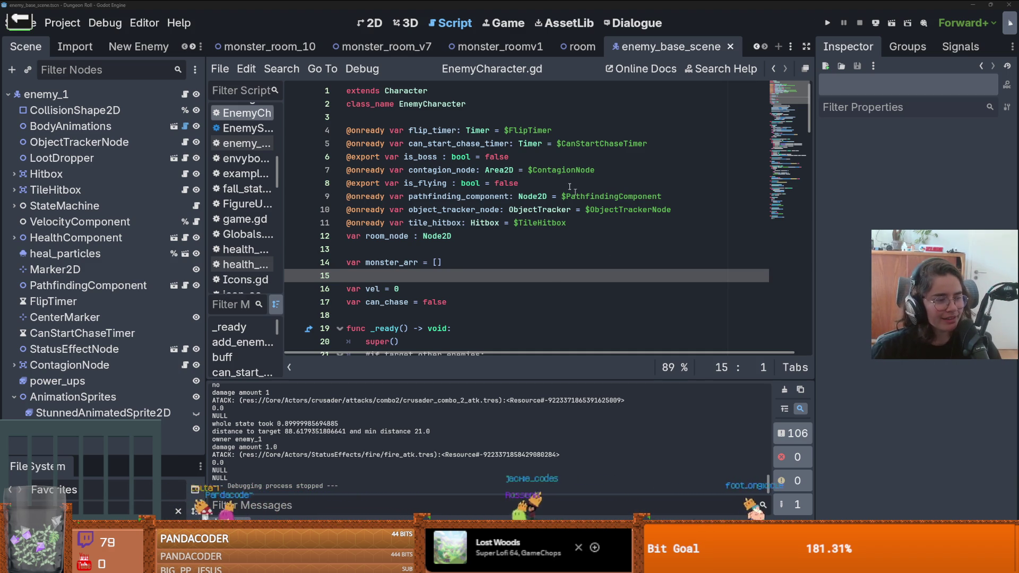
pyautogui.click(538, 225)
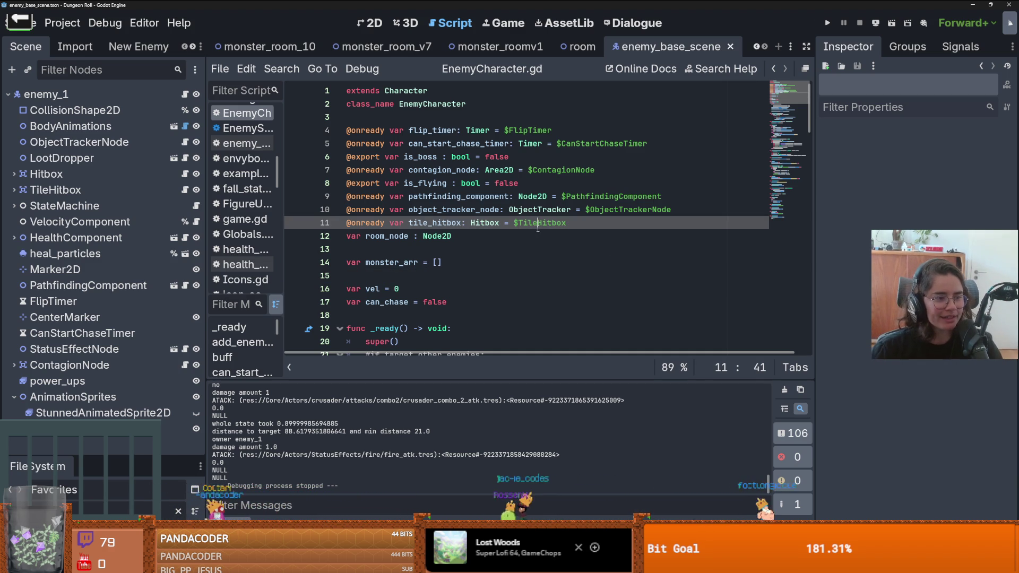
pyautogui.click(423, 249)
pyautogui.hotkey('ctrl', 's')
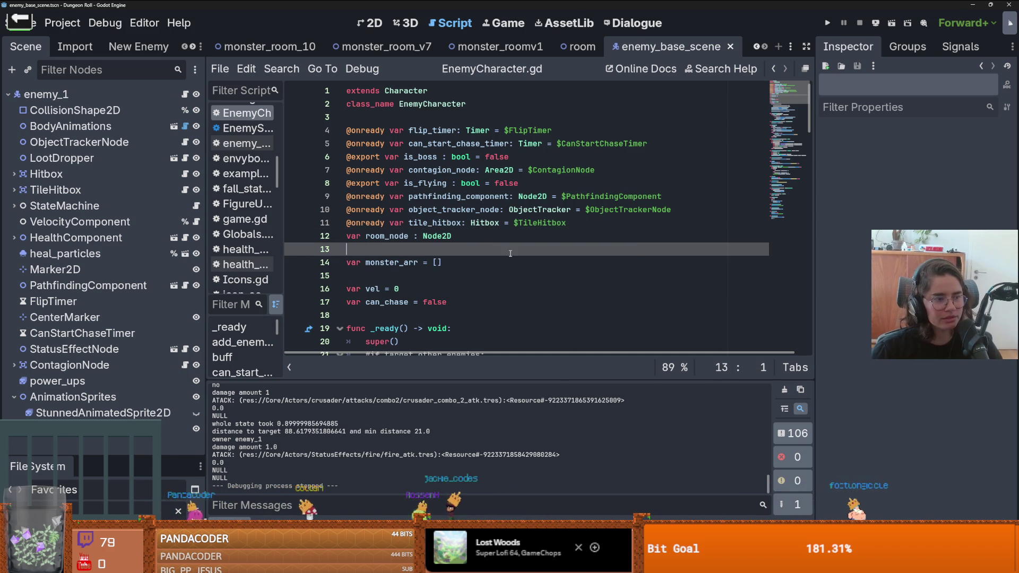
# - Delete the blank lines after monster_arr and room_node so the declarations sit together, then save
pyautogui.scroll(-2, 477, 251)
pyautogui.press('Down')
pyautogui.press('Down')
pyautogui.press('BackSpace')
pyautogui.hotkey('ctrl', 's')
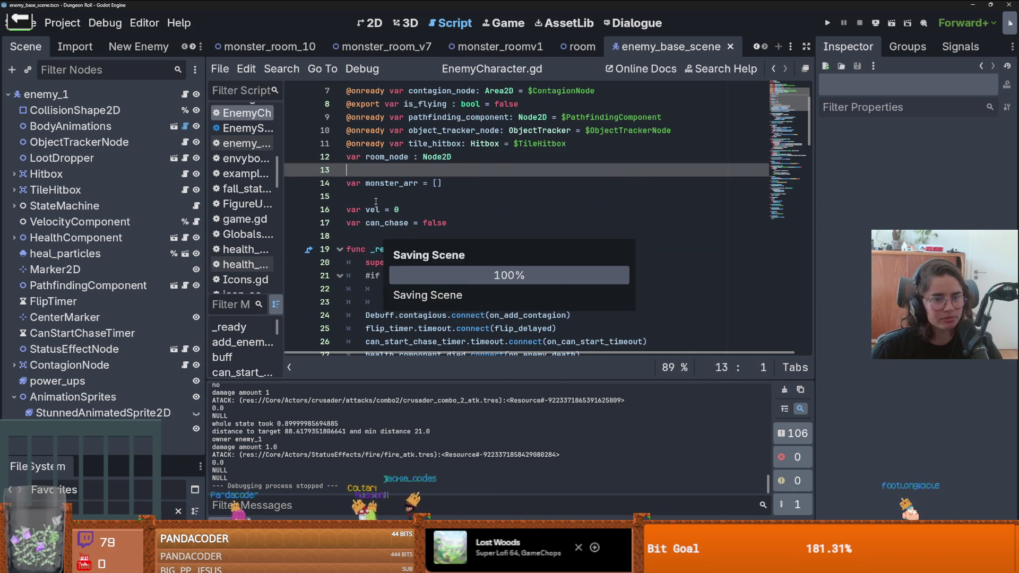
pyautogui.scroll(-2, 511, 246)
pyautogui.press('Down')
pyautogui.press('Down')
pyautogui.press('Down')
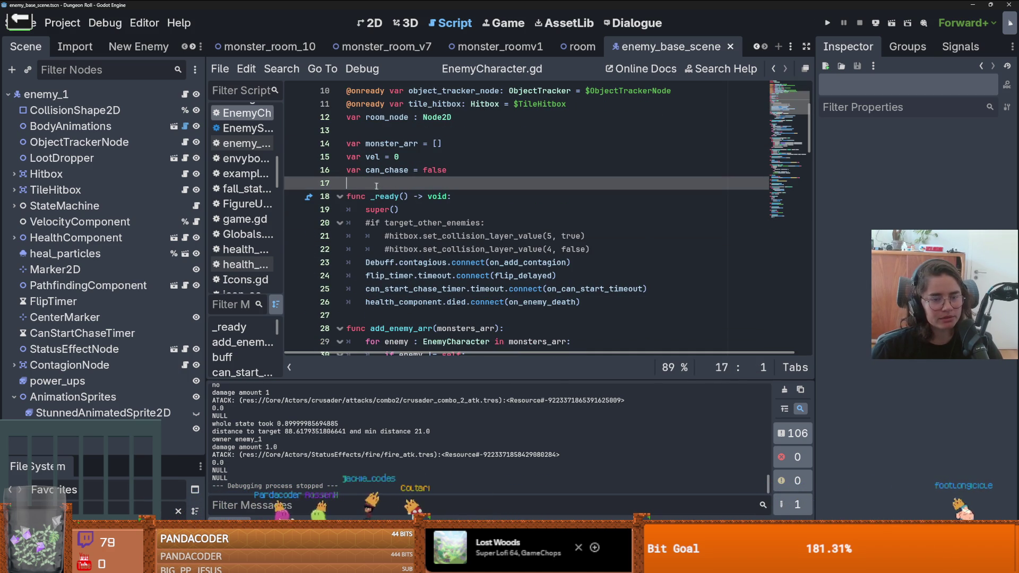
pyautogui.click(377, 130)
pyautogui.hotkey('alt', 'Up')
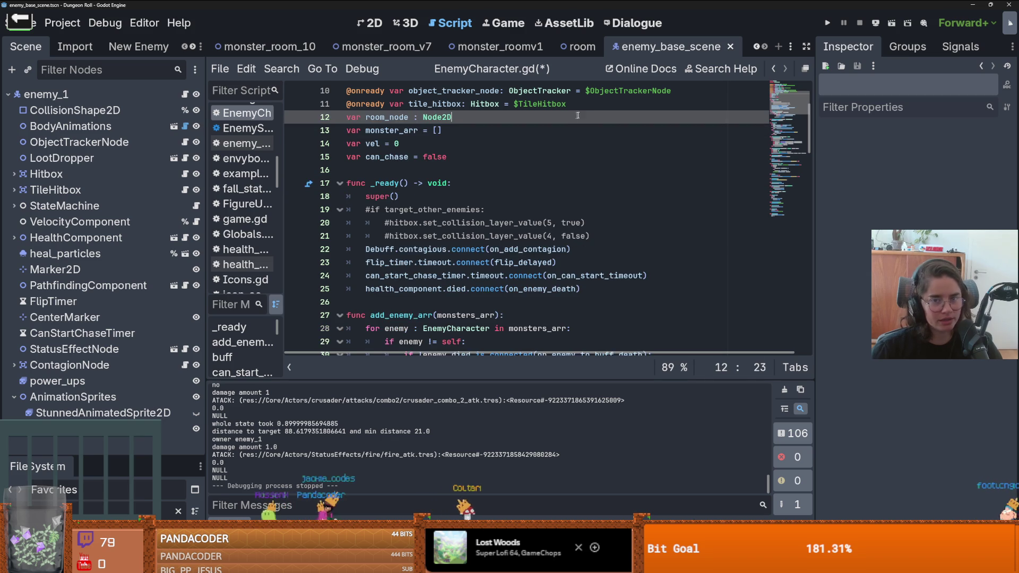
pyautogui.hotkey('ctrl', 's')
pyautogui.scroll(-4, 471, 292)
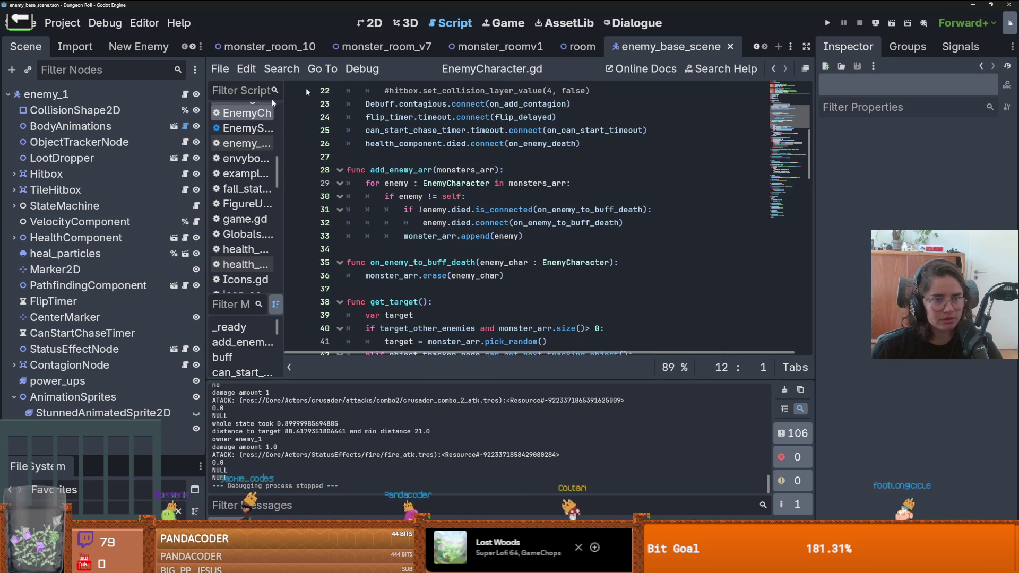
# - Open the monster_room_10 scene, save it, and view it in the 2D workspace
pyautogui.click(270, 46)
pyautogui.hotkey('ctrl', 's')
pyautogui.click(374, 23)
pyautogui.scroll(4, 526, 187)
pyautogui.scroll(1, 525, 187)
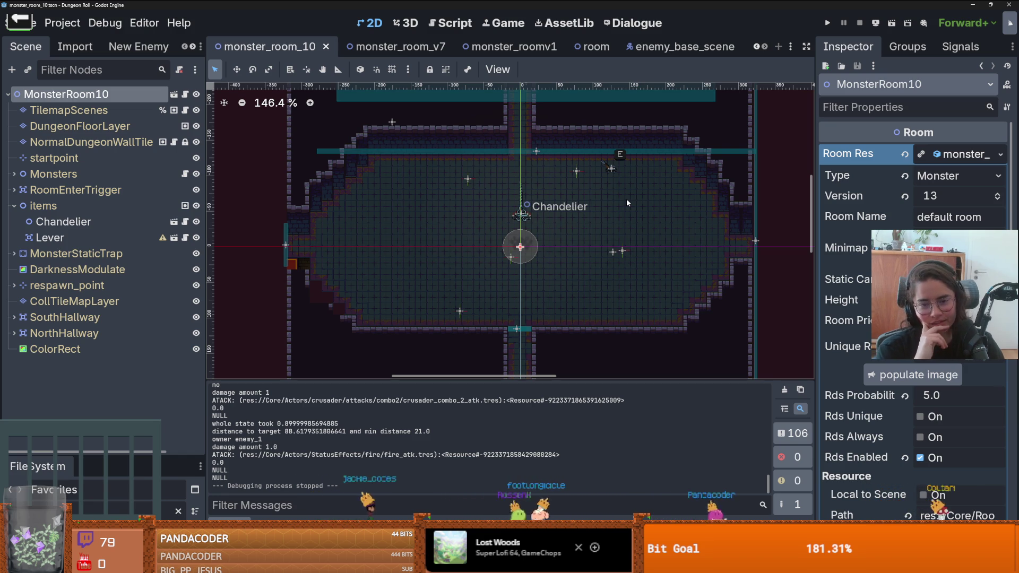
# - Select the Chandelier in monster_room_10 and save the scene
pyautogui.click(582, 214)
pyautogui.hotkey('ctrl', 's')
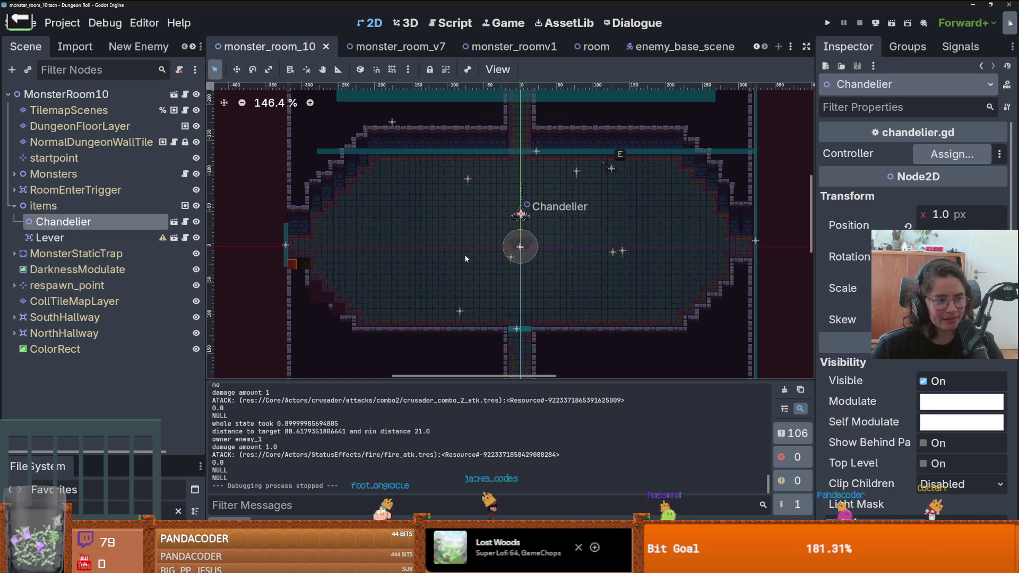
pyautogui.scroll(1, 462, 253)
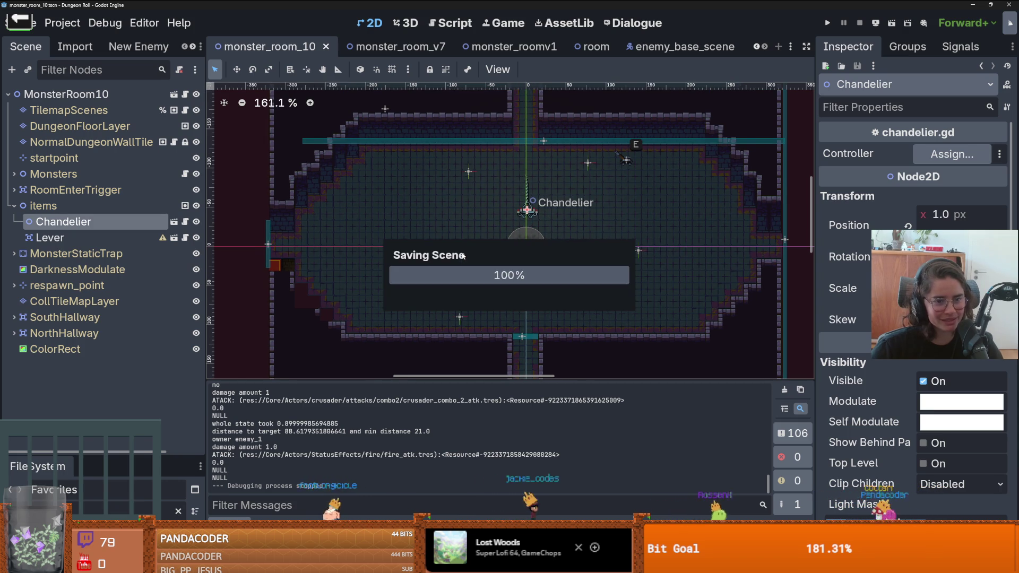
pyautogui.scroll(-3, 462, 256)
pyautogui.hotkey('ctrl', 's')
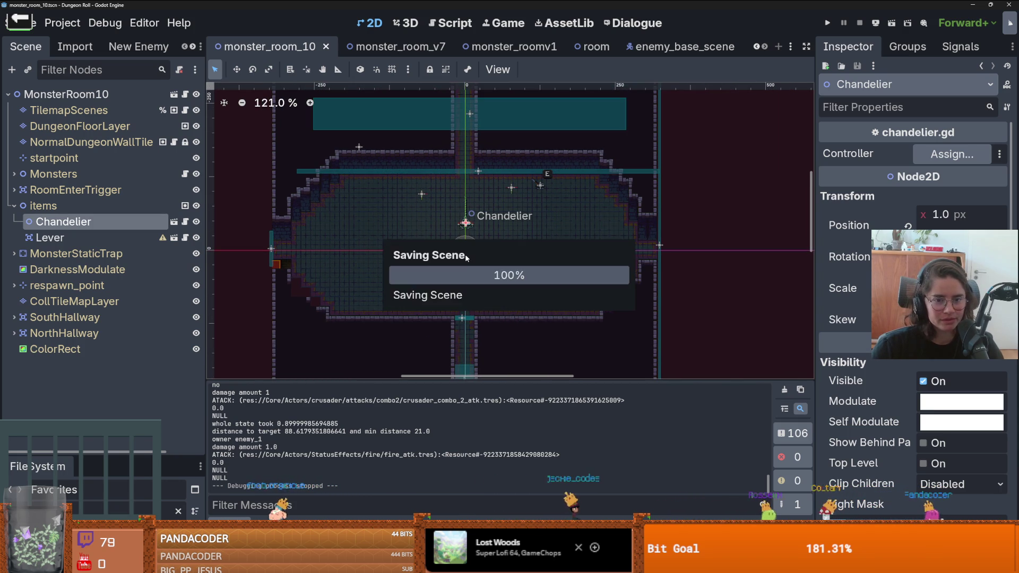
# - Look over monster_room_v7, then open monster_roomv1 and pan its room view down
pyautogui.click(394, 46)
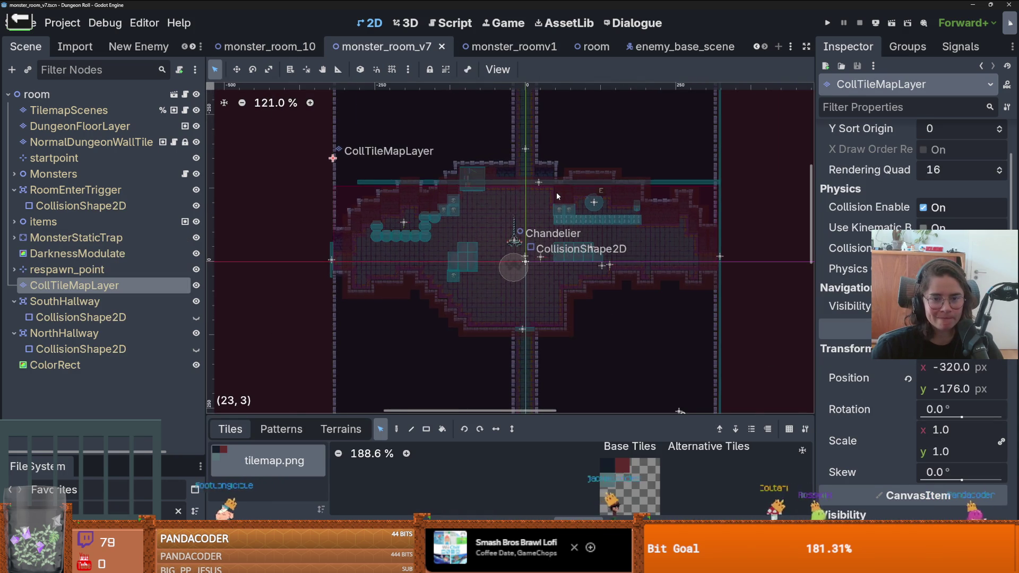
pyautogui.scroll(2, 557, 190)
pyautogui.scroll(-3, 557, 190)
pyautogui.scroll(-2, 558, 189)
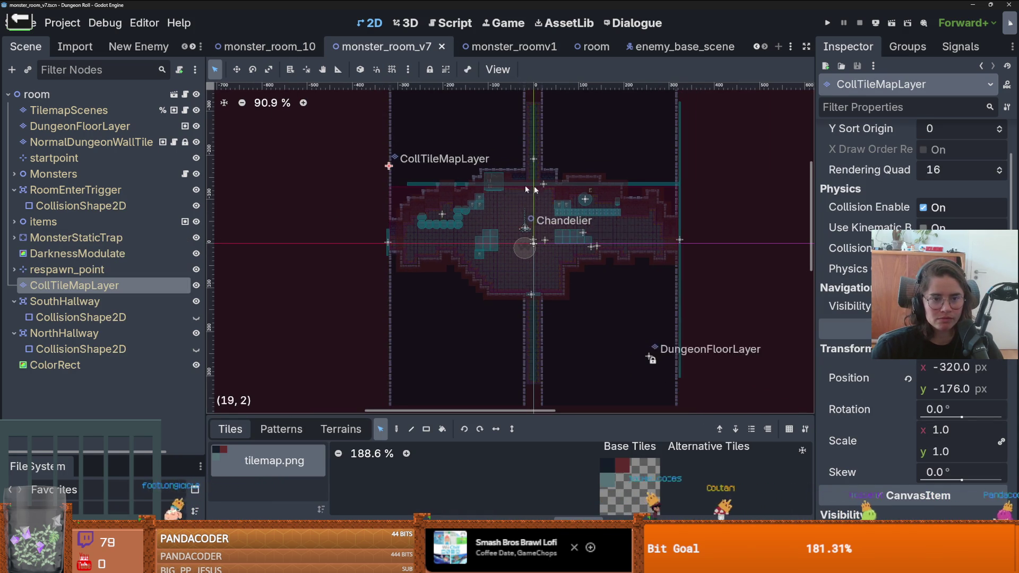
pyautogui.scroll(-1, 353, 228)
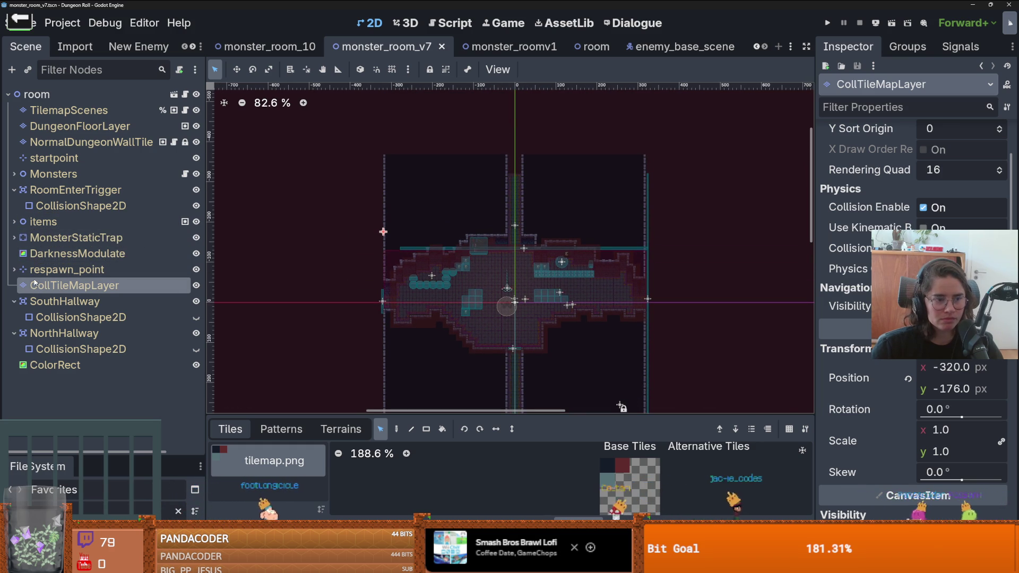
pyautogui.click(503, 49)
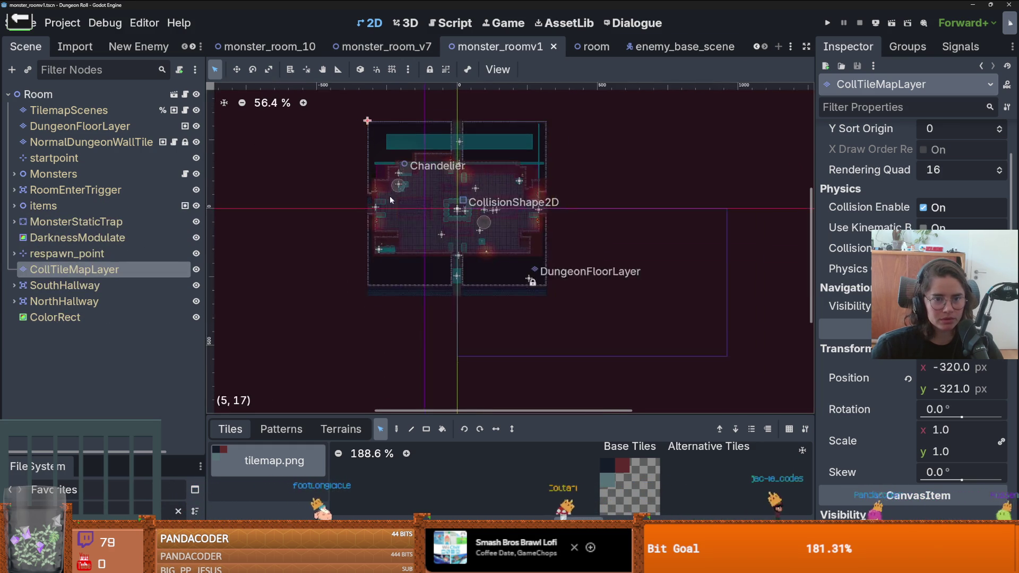
pyautogui.scroll(3, 428, 234)
pyautogui.moveTo(388, 163); pyautogui.dragTo(395, 209)
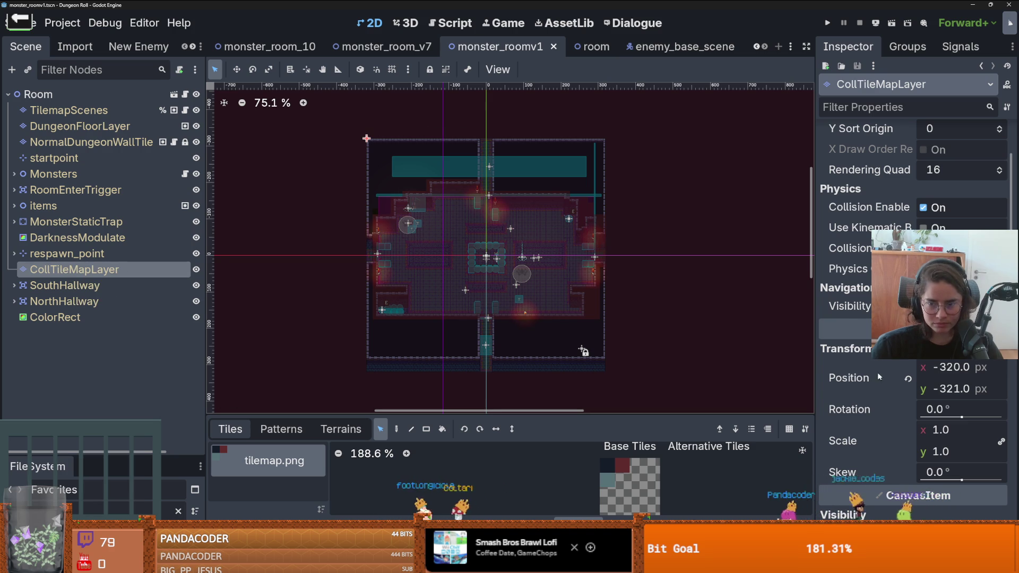
# - Copy monster_roomv1's CollTileMapLayer position and select CollTileMapLayer in the room scene
pyautogui.rightClick(828, 378)
pyautogui.press('Escape')
pyautogui.click(174, 94)
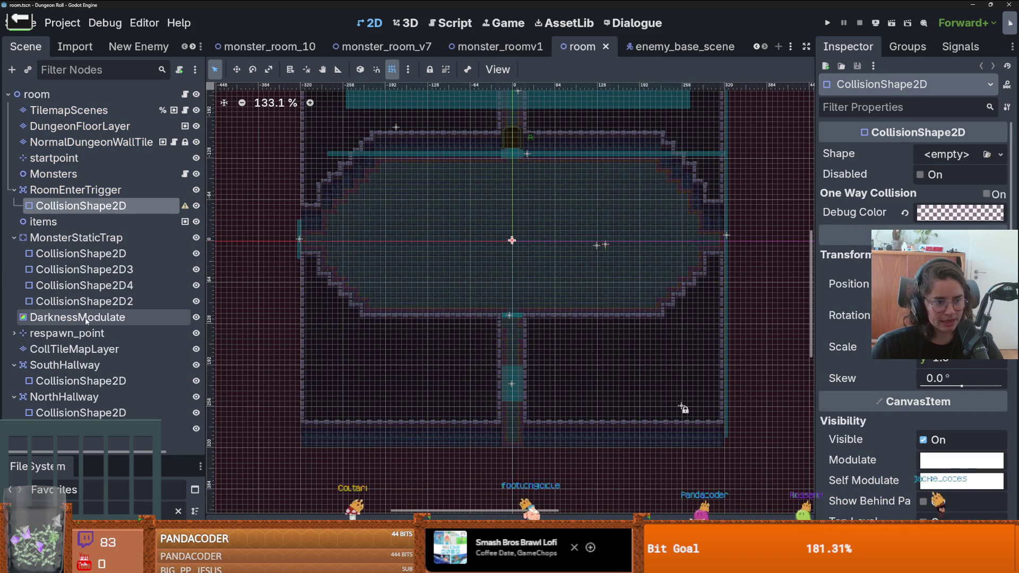
pyautogui.click(75, 349)
# - Paste position (-320, -321) onto the room scene's CollTileMapLayer and save the room scene
pyautogui.rightClick(860, 428)
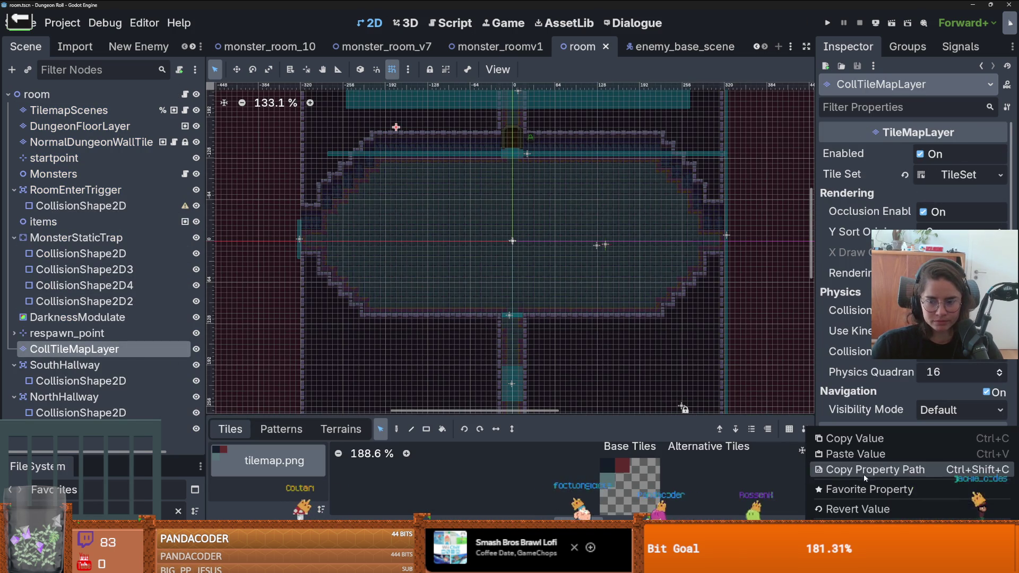
pyautogui.click(856, 454)
pyautogui.scroll(-3, 536, 286)
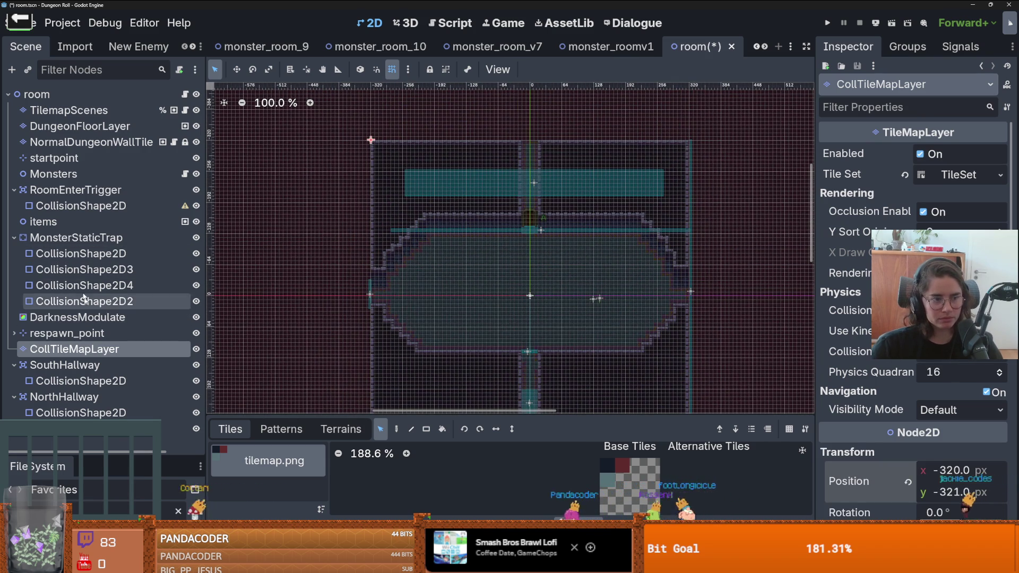
pyautogui.click(53, 158)
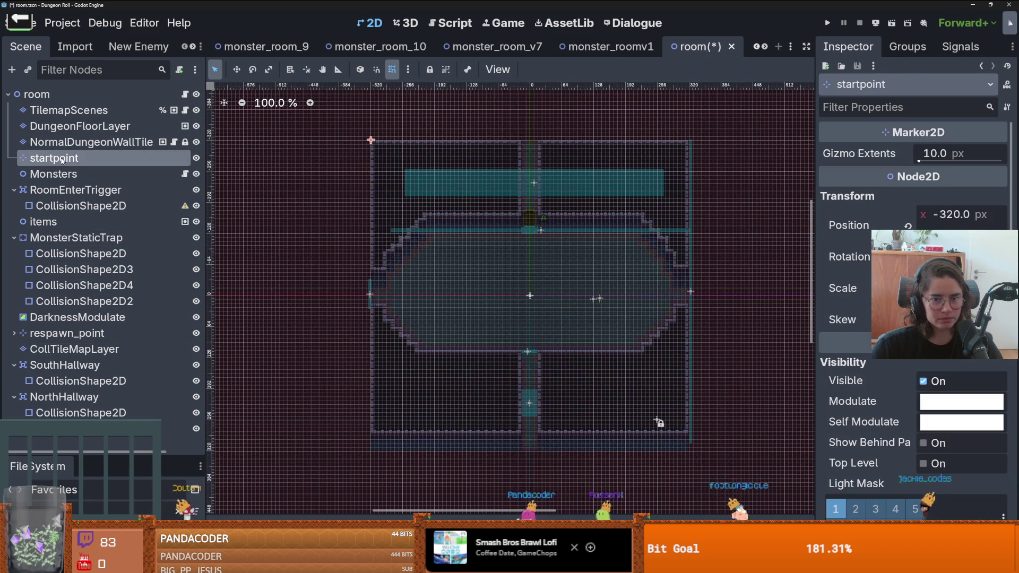
pyautogui.hotkey('ctrl', 's')
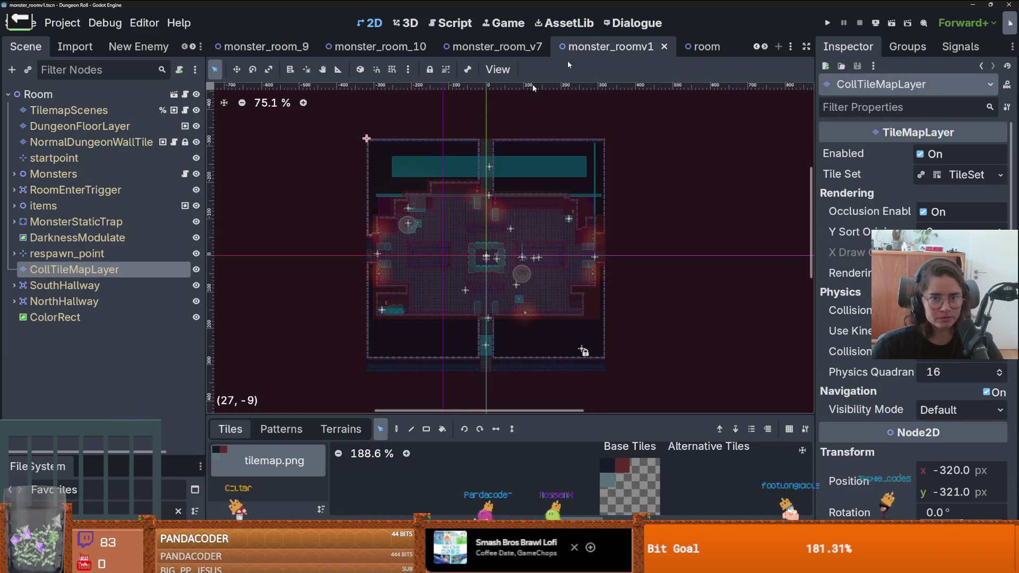
# - In monster_room_v7, paste position (-320, -321) onto CollTileMapLayer
pyautogui.click(496, 47)
pyautogui.scroll(1, 494, 208)
pyautogui.hotkey('ctrl', 's')
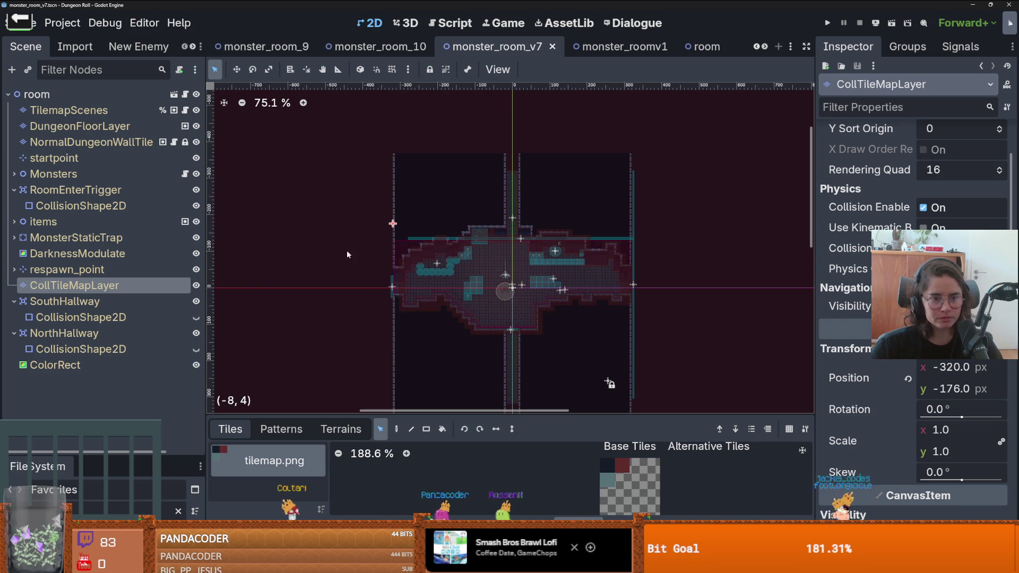
pyautogui.rightClick(868, 375)
pyautogui.click(868, 395)
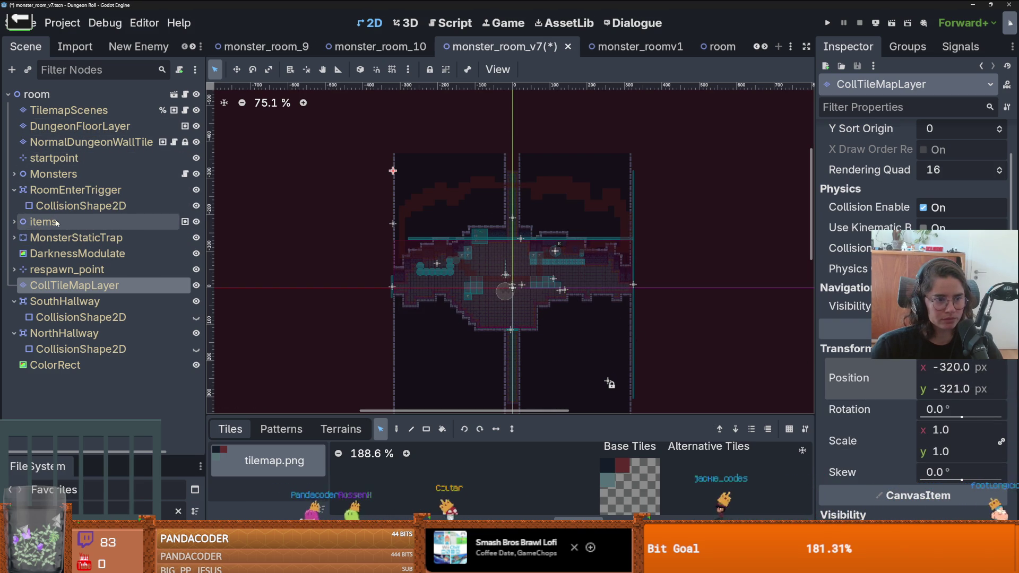
# - Expand and collapse respawn_point, items and Monsters to check their children
pyautogui.click(13, 270)
pyautogui.click(14, 270)
pyautogui.click(13, 222)
pyautogui.click(14, 222)
pyautogui.click(14, 174)
pyautogui.click(12, 175)
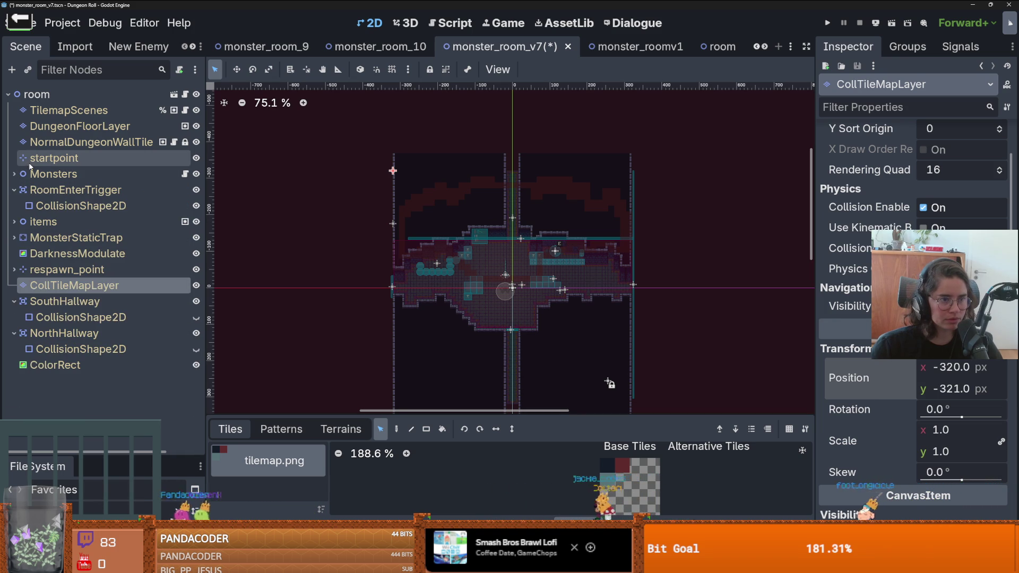
# - Paste the copied position onto the startpoint marker, reselect CollTileMapLayer, and save monster_room_v7
pyautogui.click(53, 158)
pyautogui.rightClick(863, 222)
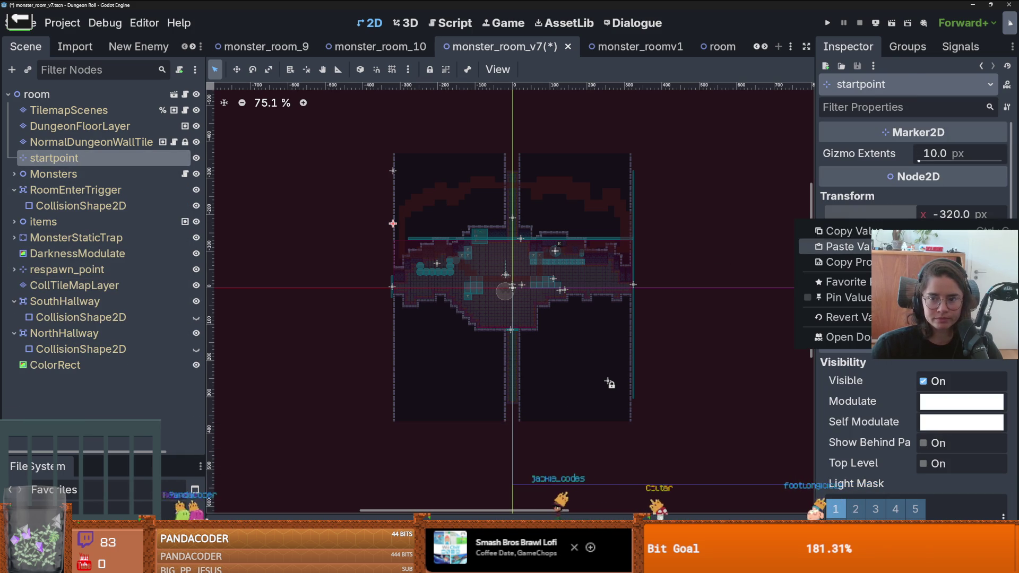
pyautogui.click(848, 247)
pyautogui.hotkey('ctrl', 's')
pyautogui.click(80, 285)
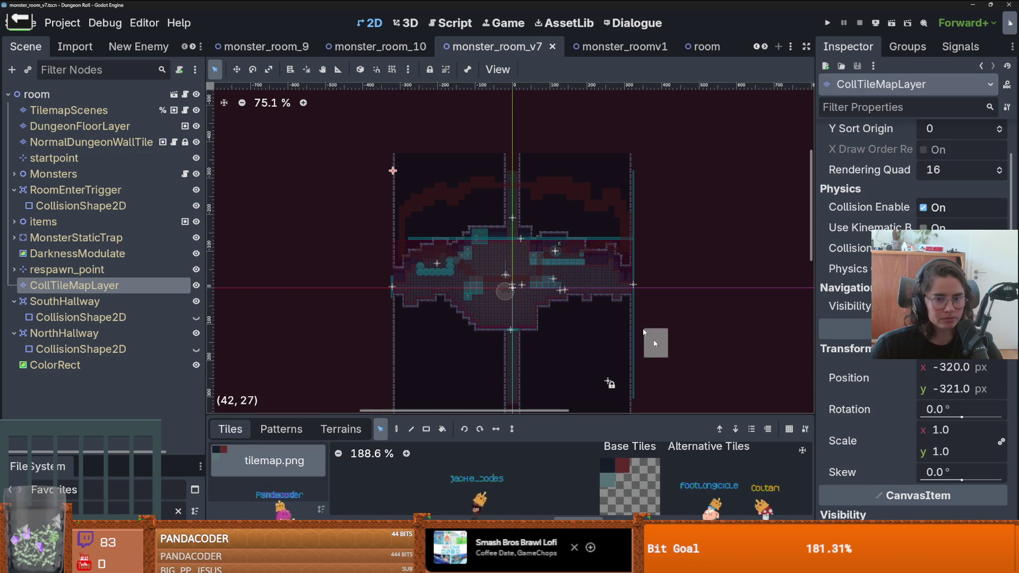
pyautogui.click(552, 229)
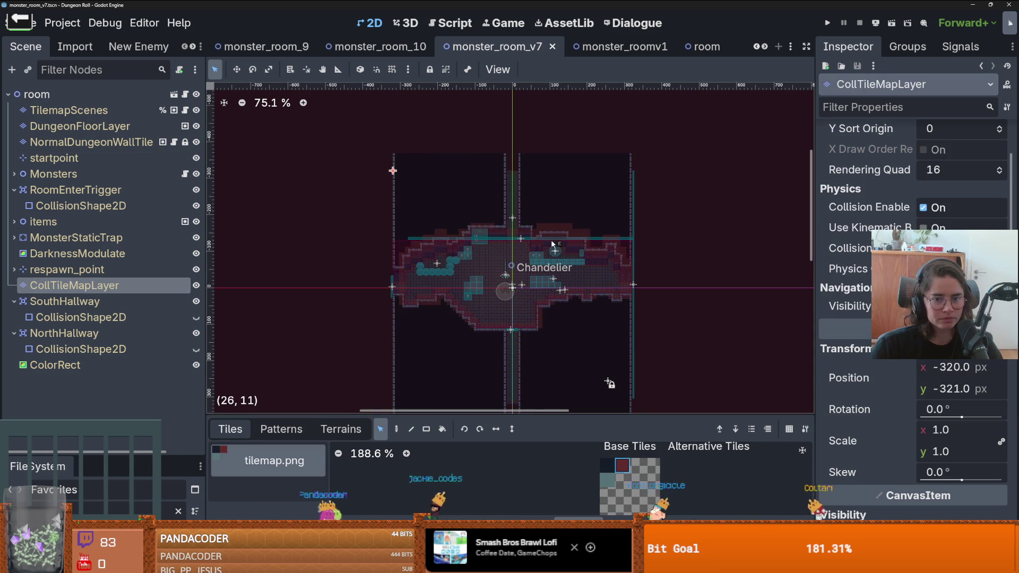
pyautogui.scroll(5, 499, 282)
pyautogui.hotkey('ctrl', 's')
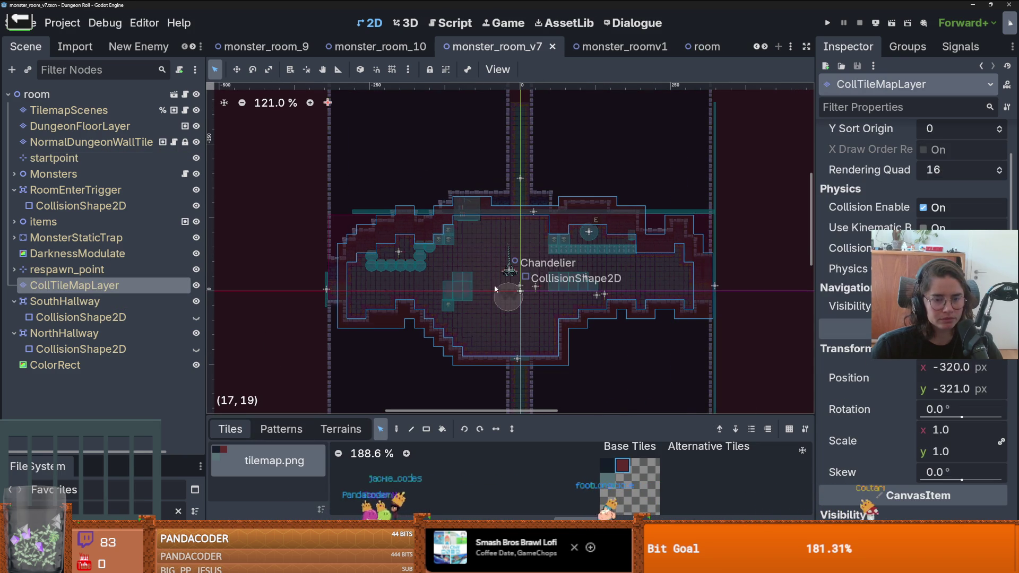
pyautogui.scroll(1, 511, 289)
pyautogui.scroll(1, 485, 288)
pyautogui.scroll(-1, 485, 287)
pyautogui.scroll(1, 485, 288)
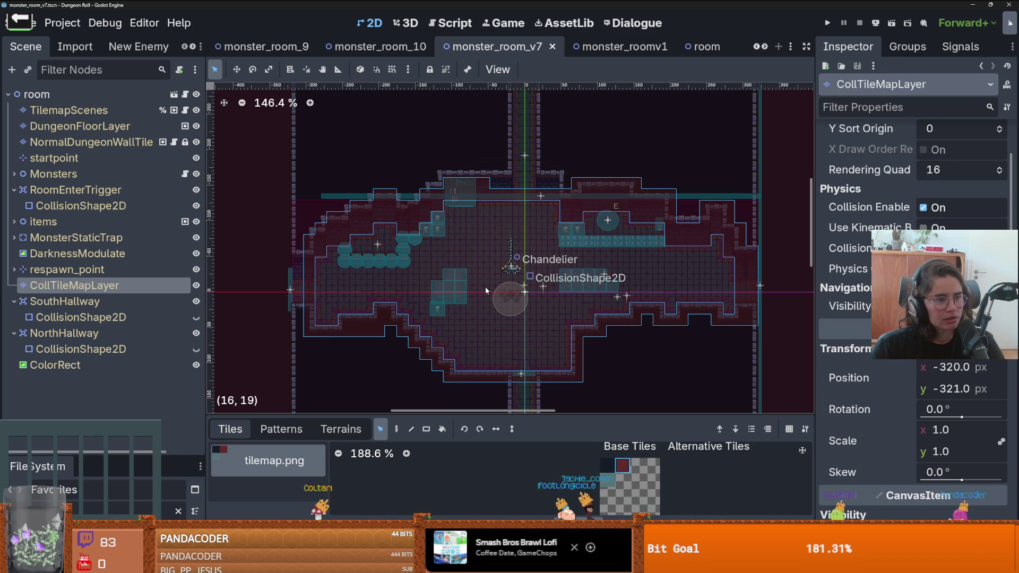
pyautogui.hotkey('ctrl', 's')
pyautogui.scroll(3, 513, 298)
pyautogui.scroll(-2, 513, 299)
pyautogui.hotkey('ctrl', 's')
pyautogui.scroll(2, 512, 296)
pyautogui.scroll(-2, 511, 296)
pyautogui.scroll(3, 511, 297)
pyautogui.hotkey('ctrl', 's')
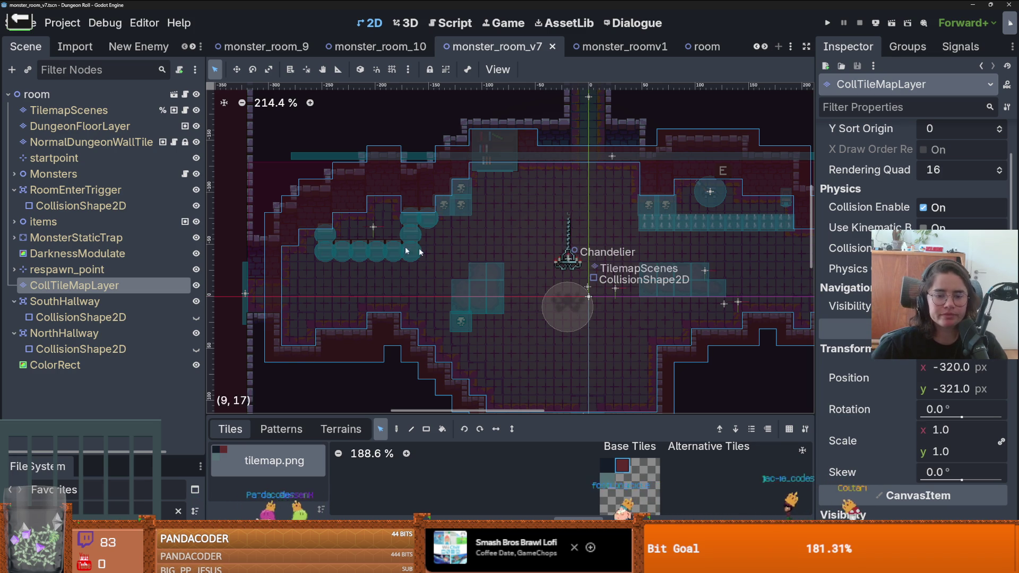
pyautogui.scroll(-3, 482, 305)
pyautogui.hotkey('ctrl', 's')
pyautogui.scroll(-2, 509, 272)
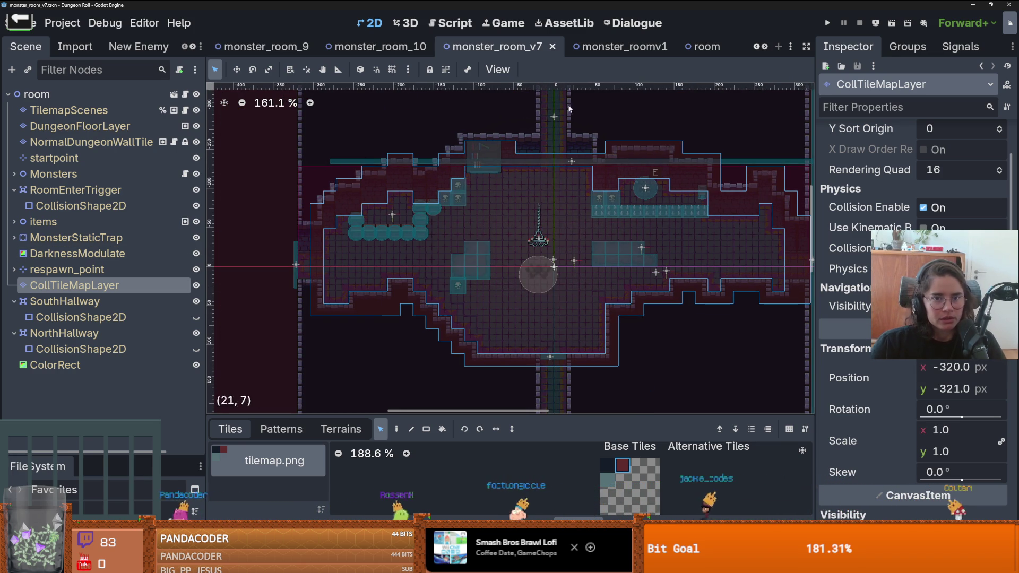
pyautogui.click(380, 47)
# - Paint stair-step new_walls terrain tiles on NormalDungeonWallTile at the room's lower-left
pyautogui.hotkey('ctrl', 's')
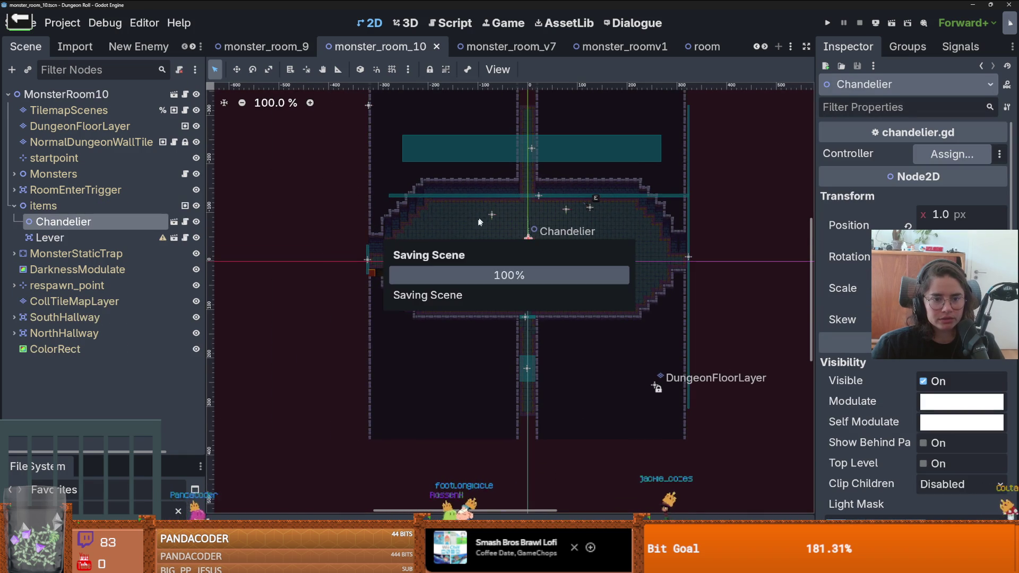
pyautogui.scroll(2, 214, 237)
pyautogui.click(90, 142)
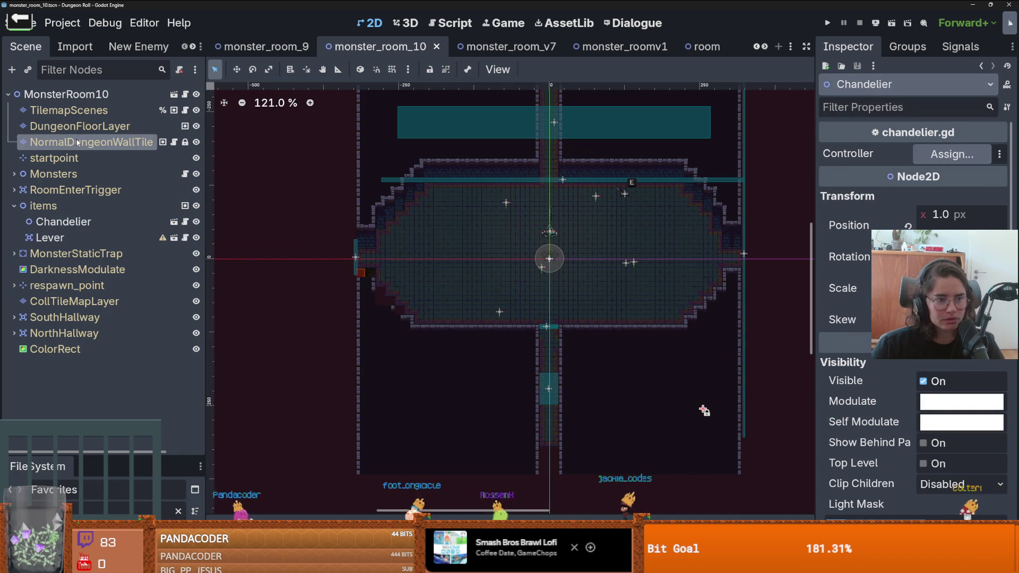
pyautogui.click(340, 430)
pyautogui.click(261, 468)
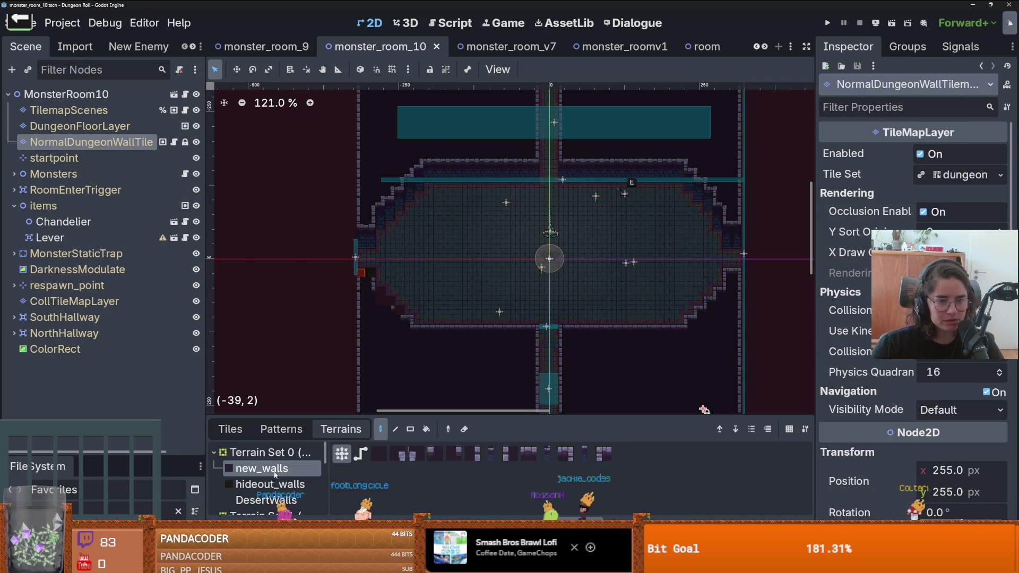
pyautogui.scroll(6, 412, 308)
pyautogui.moveTo(413, 308); pyautogui.dragTo(377, 264)
# - Review the painted wall, save monster_room_10, and select the startpoint node
pyautogui.scroll(-2, 430, 329)
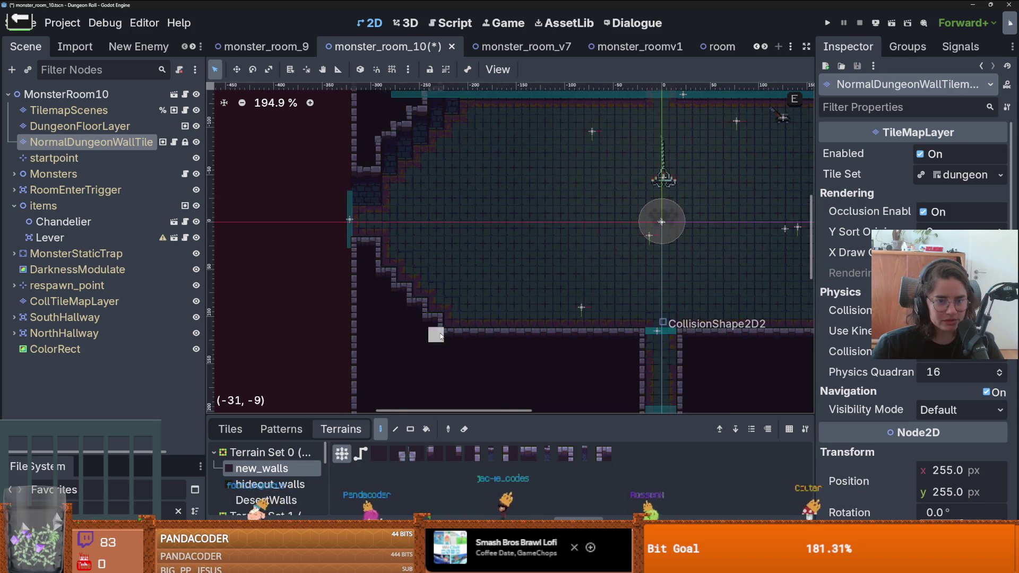
pyautogui.hscroll(3, 432, 334)
pyautogui.scroll(-2, 404, 371)
pyautogui.scroll(1, 424, 345)
pyautogui.hscroll(-2, 454, 313)
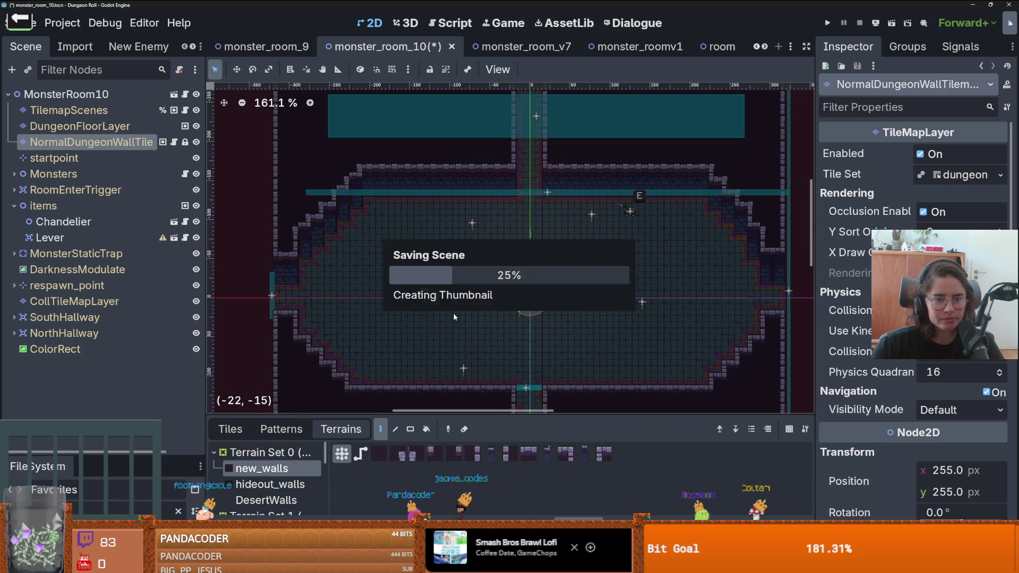
pyautogui.hotkey('ctrl', 's')
pyautogui.scroll(-1, 523, 297)
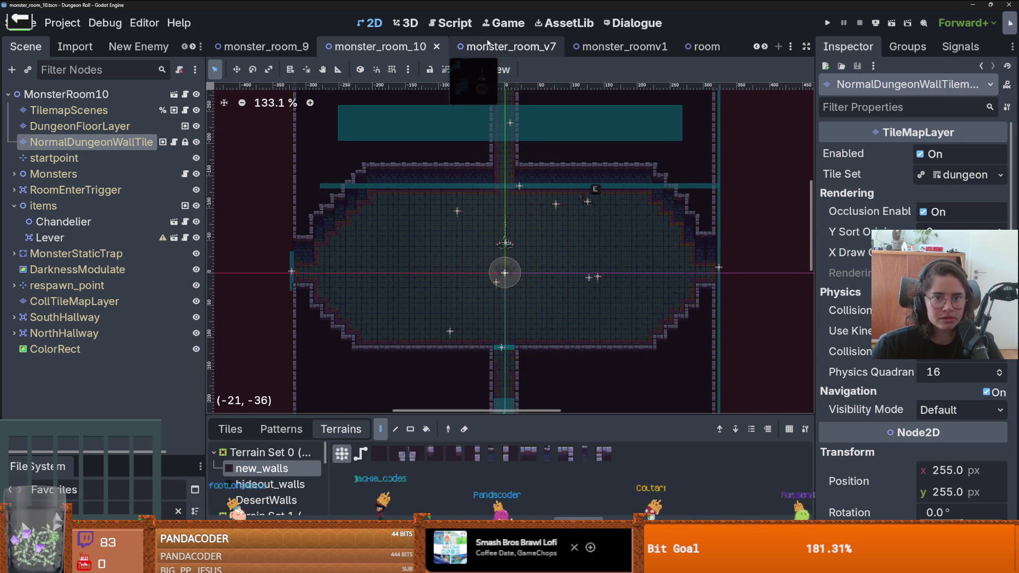
pyautogui.scroll(-1, 490, 316)
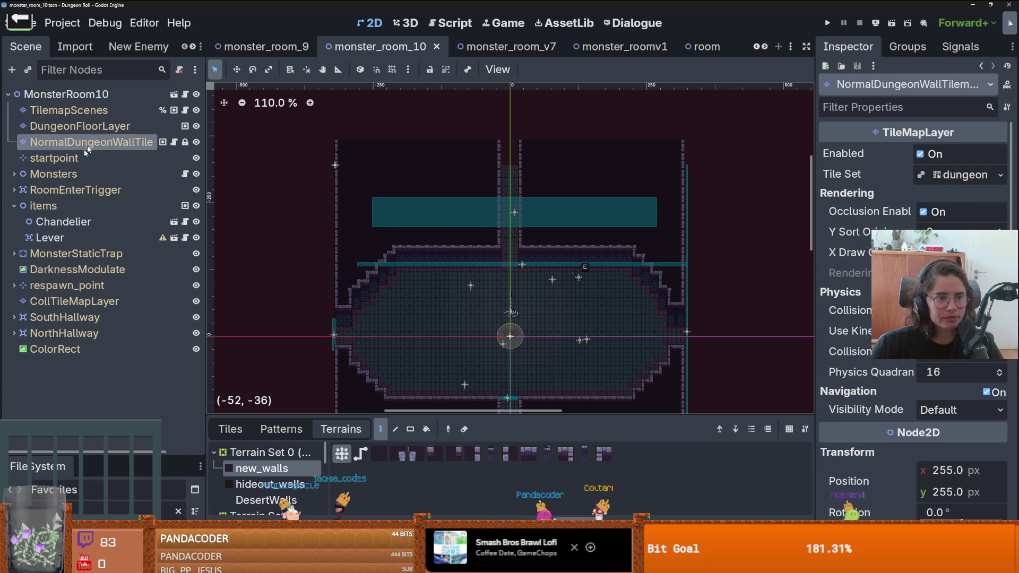
pyautogui.click(78, 159)
# - Switch via monster_room_v7 to monster_roomv1 and save it
pyautogui.click(504, 46)
pyautogui.click(610, 46)
pyautogui.scroll(-1, 584, 139)
pyautogui.scroll(2, 584, 139)
pyautogui.hotkey('ctrl', 's')
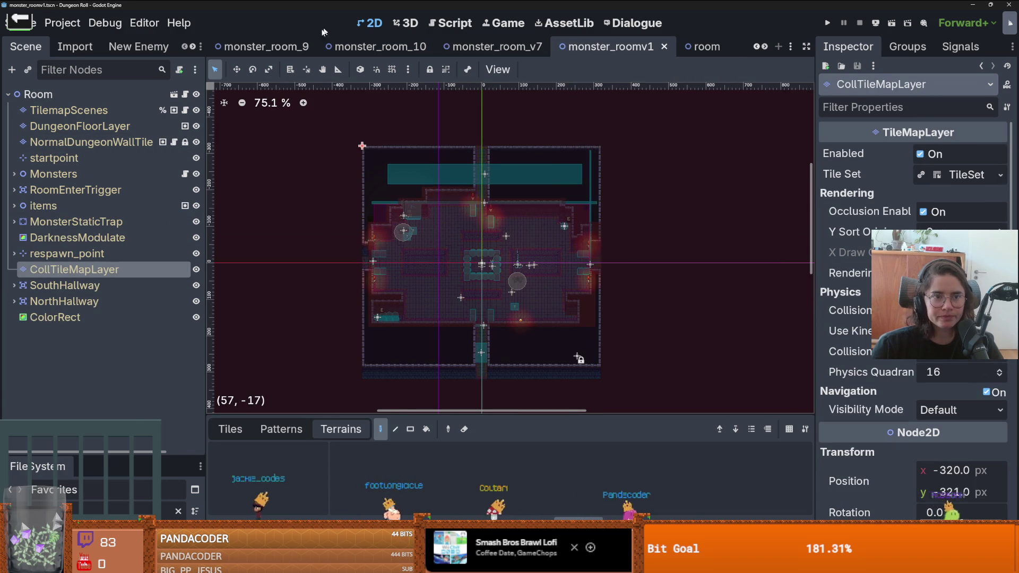
# - Switch to monster_room_9, scroll the scene tabs back, and open monster_room_8
pyautogui.click(289, 47)
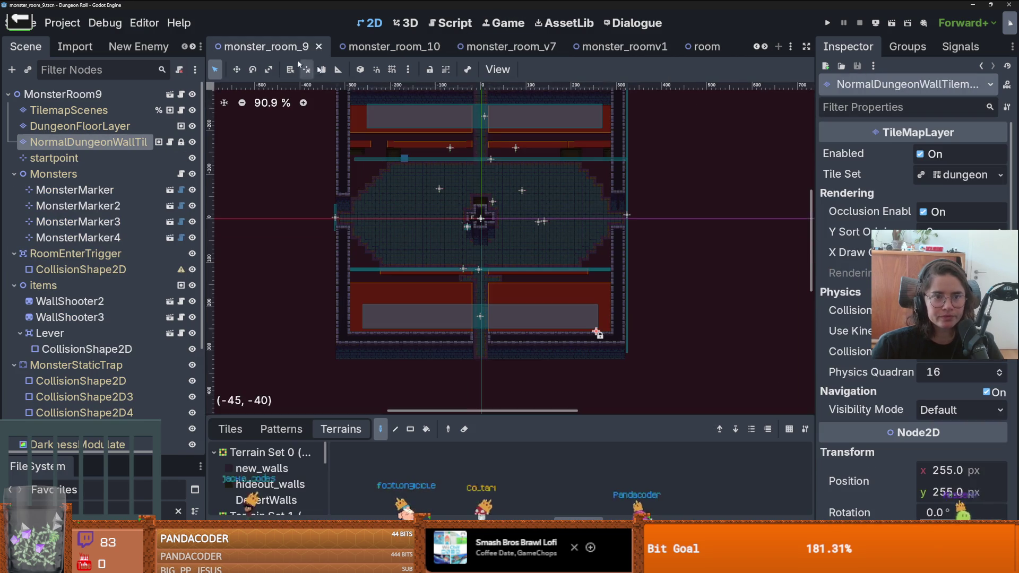
pyautogui.click(757, 46)
pyautogui.click(756, 47)
pyautogui.click(756, 46)
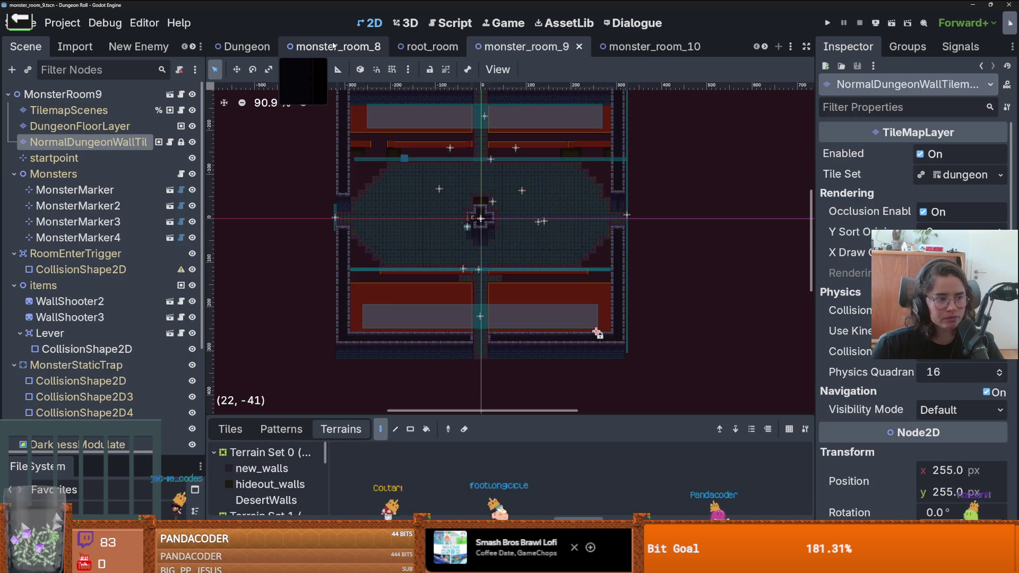
pyautogui.click(333, 47)
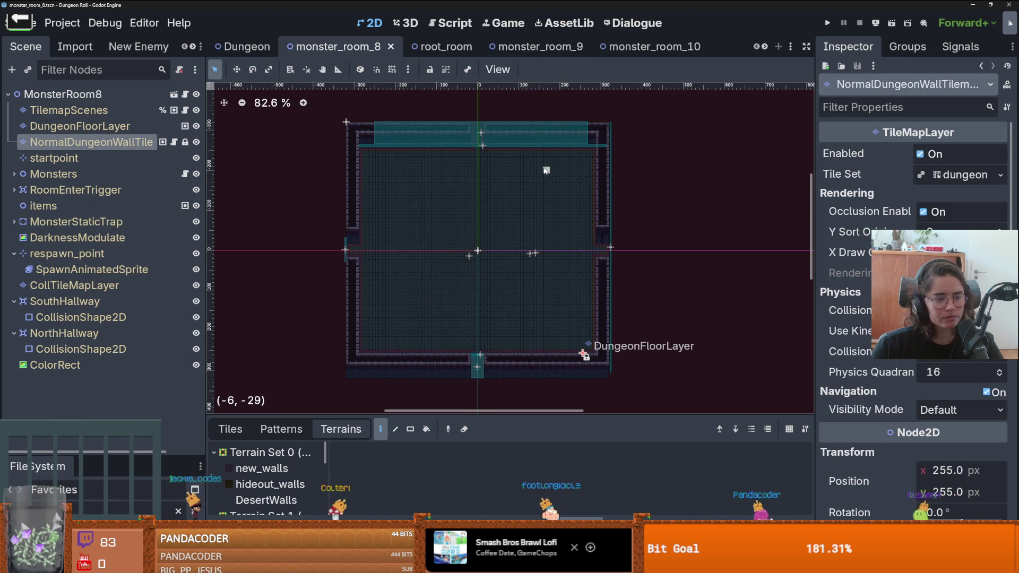
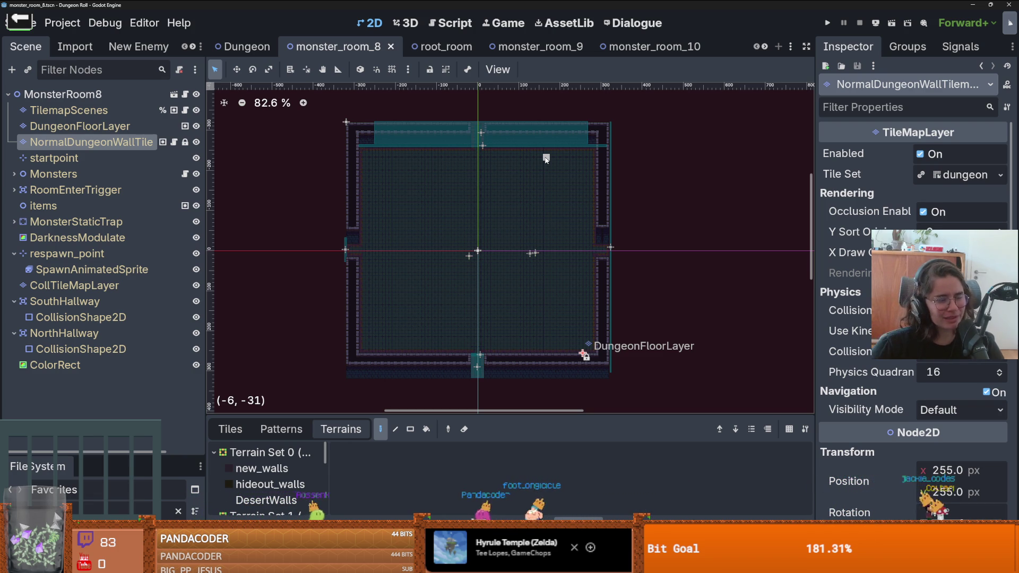
# - Save the monster_room_8 scene
pyautogui.scroll(-1, 648, 346)
pyautogui.hotkey('ctrl', 's')
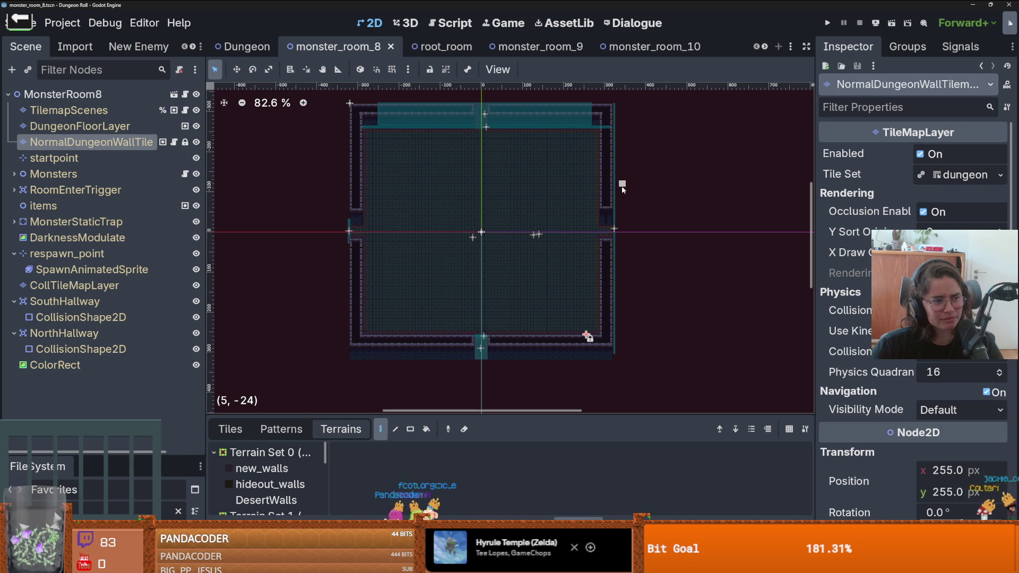
pyautogui.hotkey('ctrl', 's')
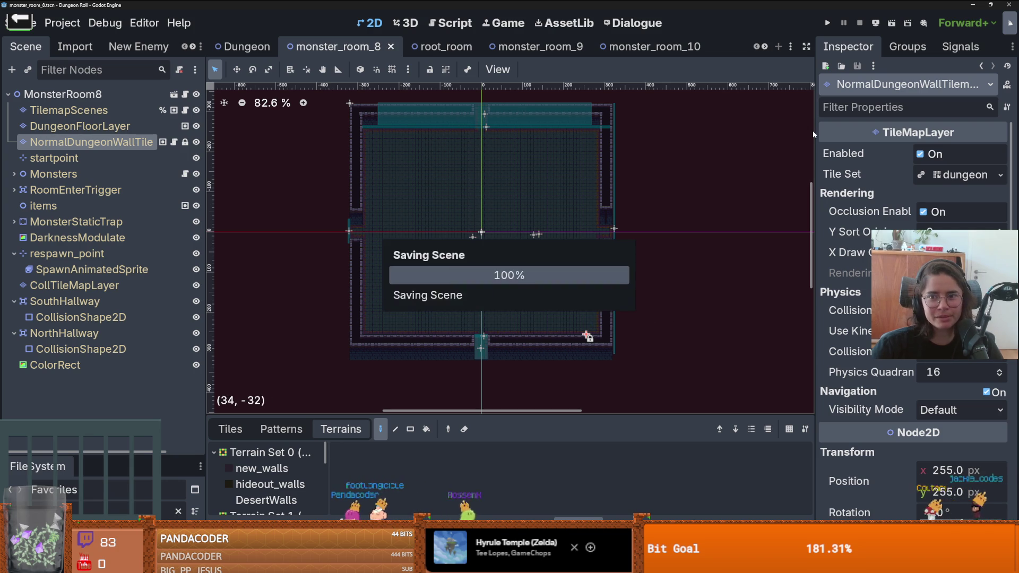
pyautogui.scroll(8, 648, 254)
pyautogui.scroll(-8, 648, 253)
pyautogui.keyDown('ctrl'); pyautogui.scroll(3, 610, 350); pyautogui.keyUp('ctrl')
pyautogui.hotkey('ctrl', 's')
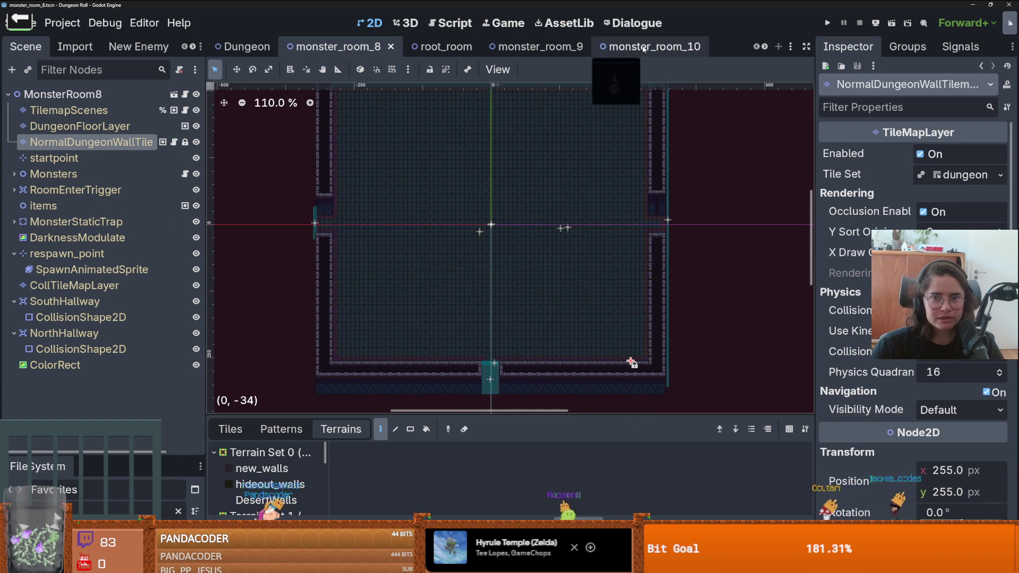
# - Switch to monster_room_10, enlarge the FileSystem panel, and save that scene
pyautogui.click(644, 49)
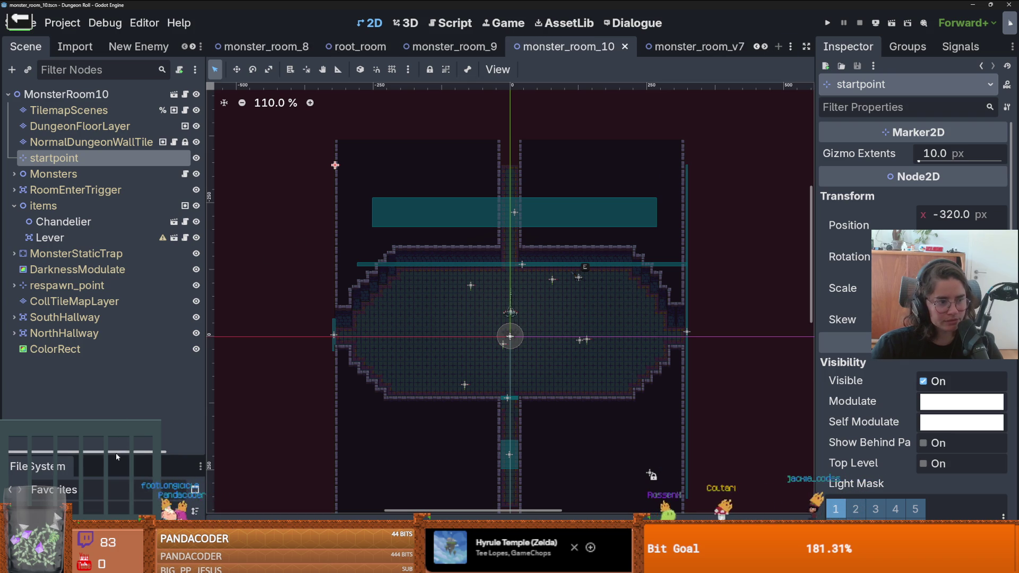
pyautogui.moveTo(116, 457); pyautogui.dragTo(117, 356)
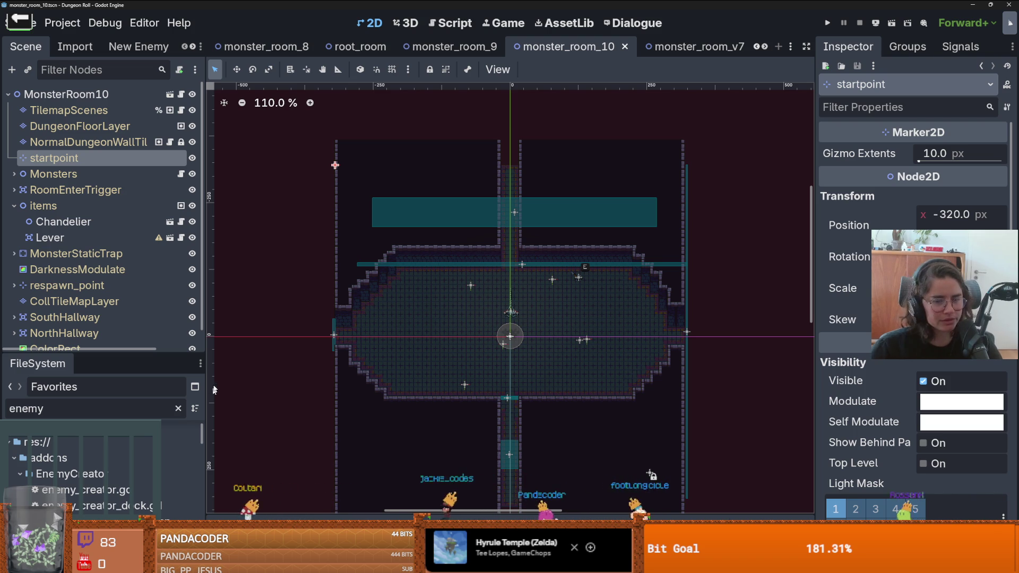
pyautogui.scroll(-3, 416, 384)
pyautogui.hscroll(-2, 416, 385)
pyautogui.hotkey('ctrl', 's')
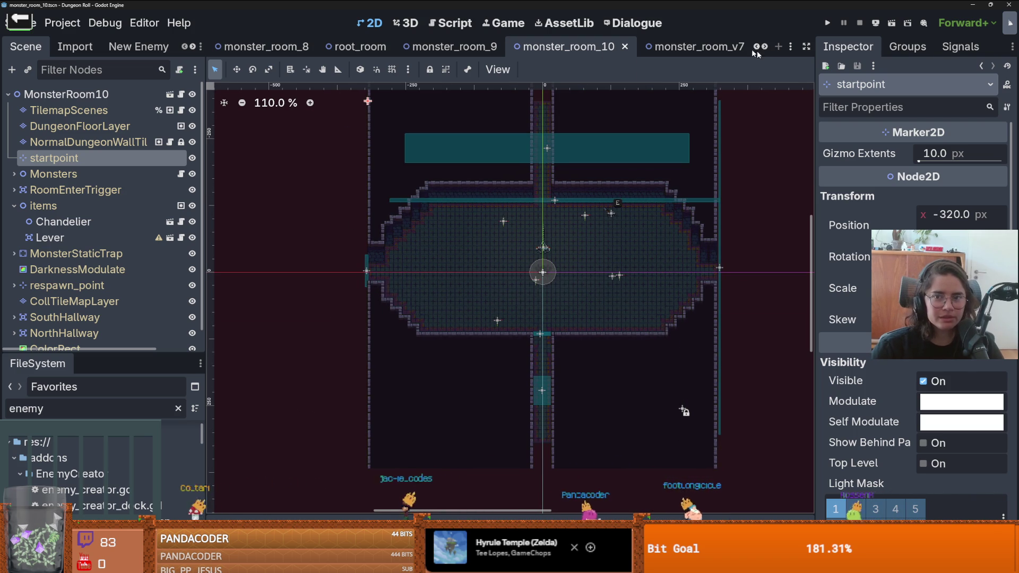
# - Return to monster_room_8, save it, enlarge the FileSystem panel further and clear the filter
pyautogui.click(265, 46)
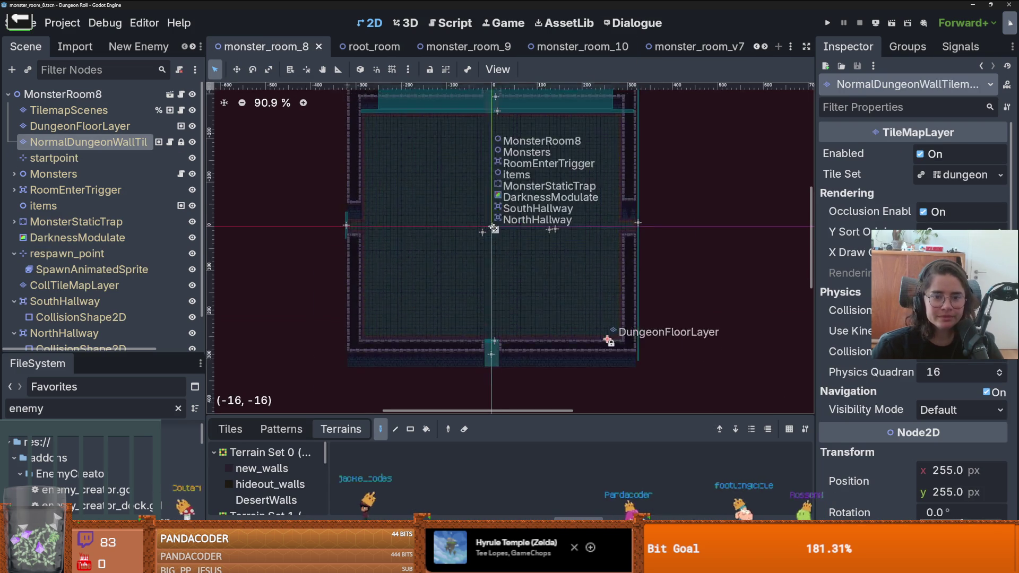
pyautogui.hotkey('ctrl', 's')
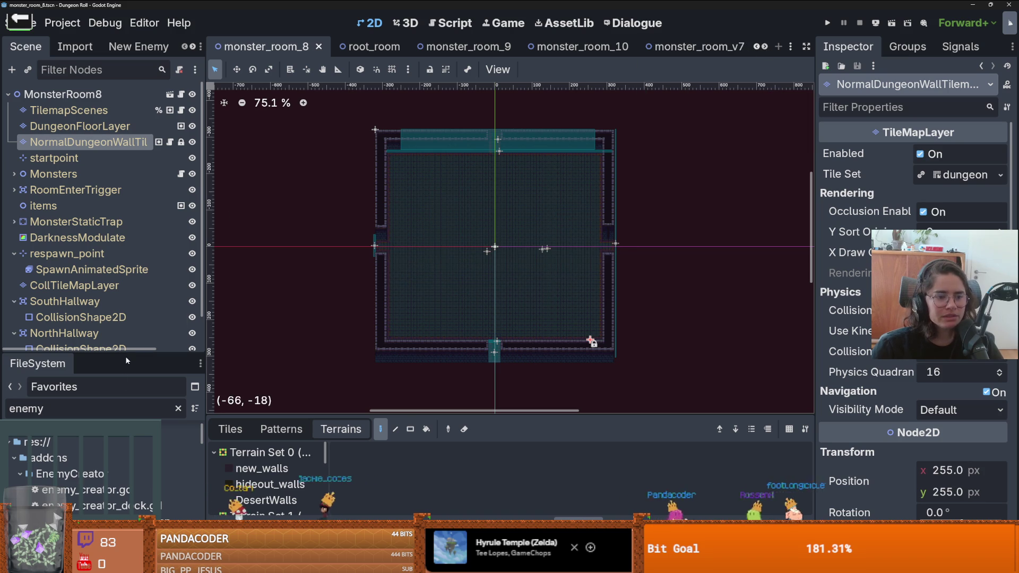
pyautogui.moveTo(128, 353); pyautogui.dragTo(128, 247)
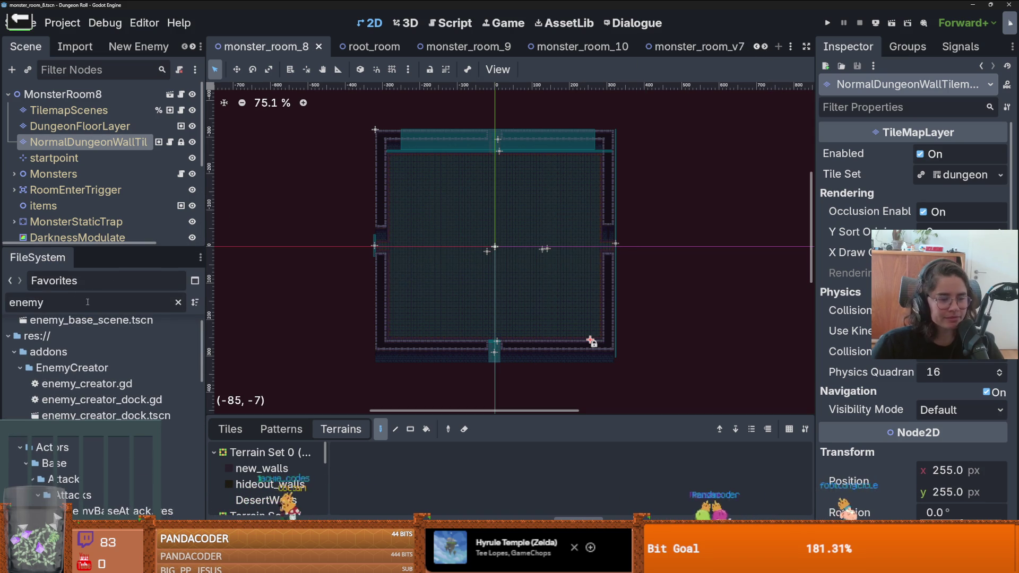
pyautogui.press('BackSpace')
pyautogui.press('BackSpace')
pyautogui.press('BackSpace')
# - Filter the FileSystem for 'monster', then open and save monster_roomv2
pyautogui.write('monster')
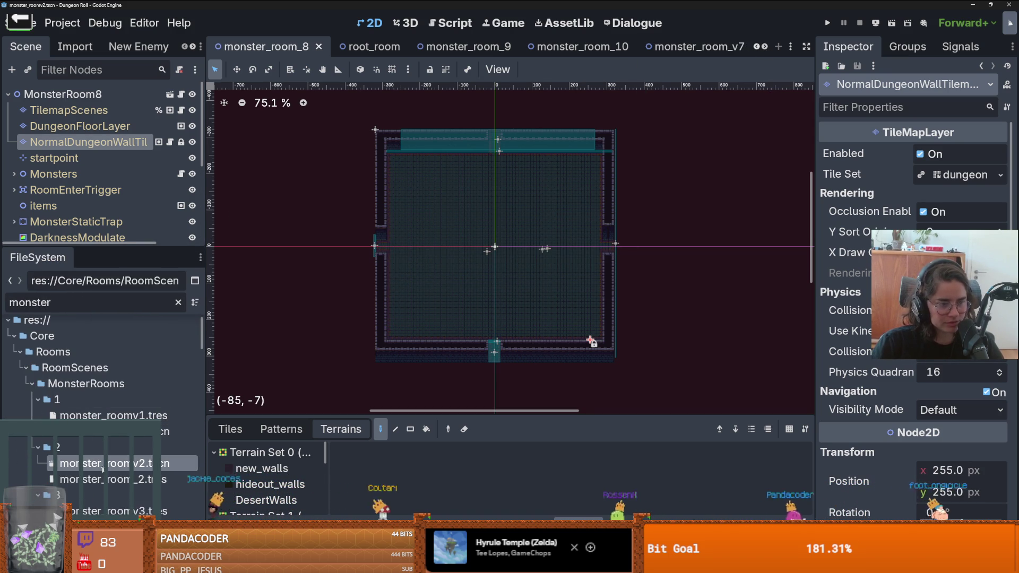
pyautogui.hotkey('ctrl', 'shift', 'Tab')
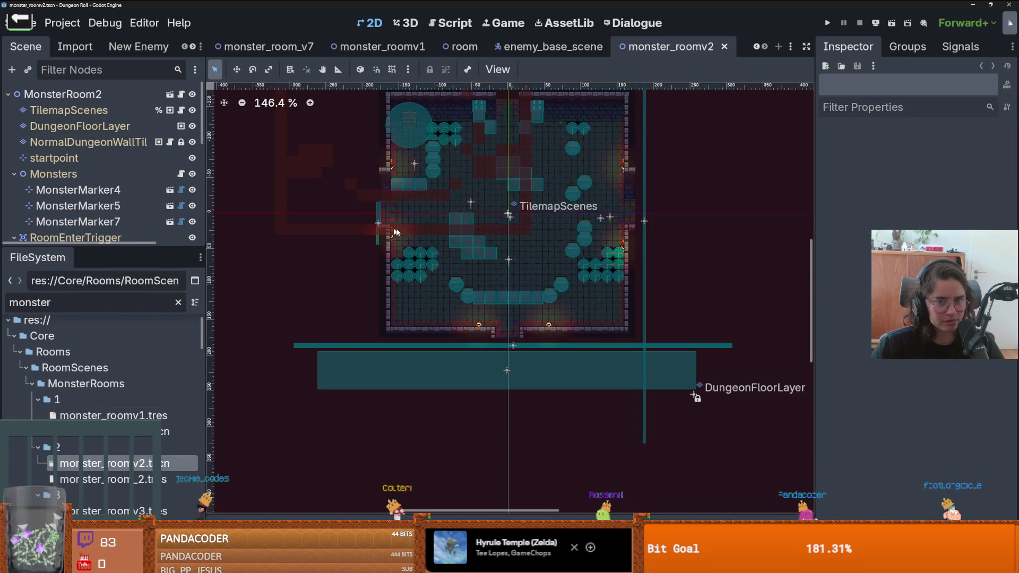
pyautogui.scroll(1, 399, 268)
pyautogui.hotkey('ctrl', 's')
pyautogui.scroll(-6, 324, 288)
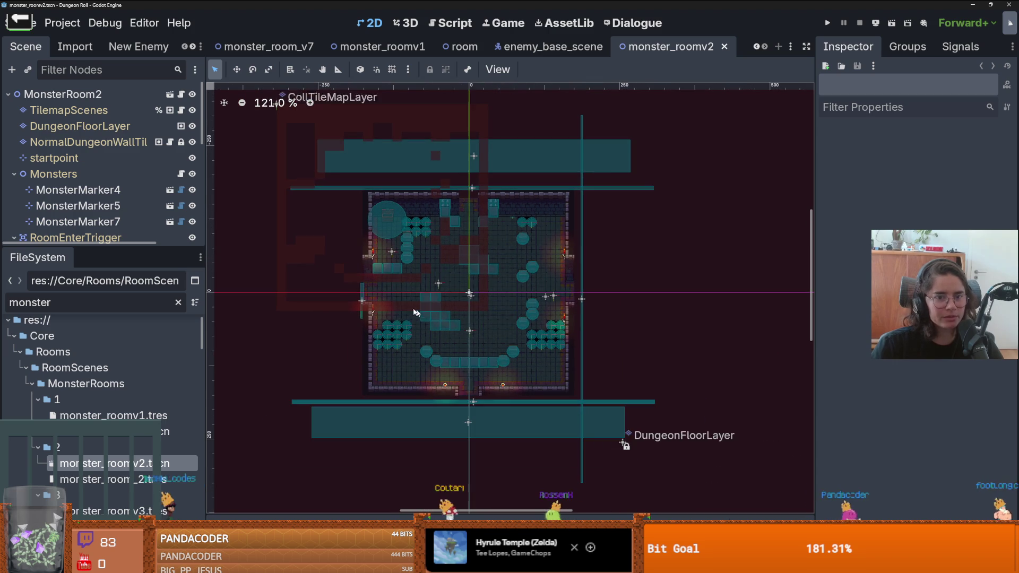
pyautogui.scroll(2, 255, 258)
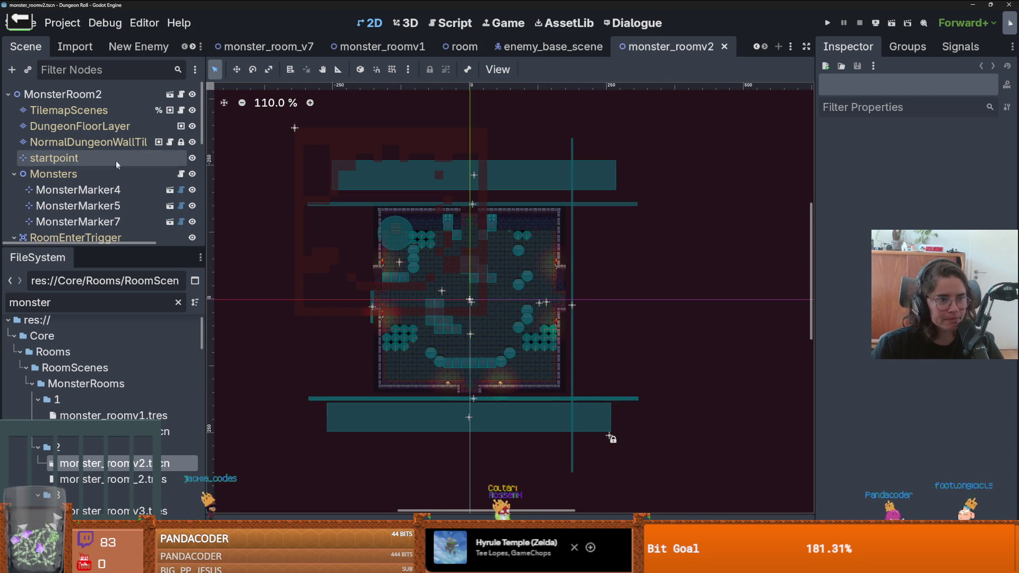
# - Collapse Monsters, enlarge the scene tree and select the CollTileMapLayer node
pyautogui.click(13, 173)
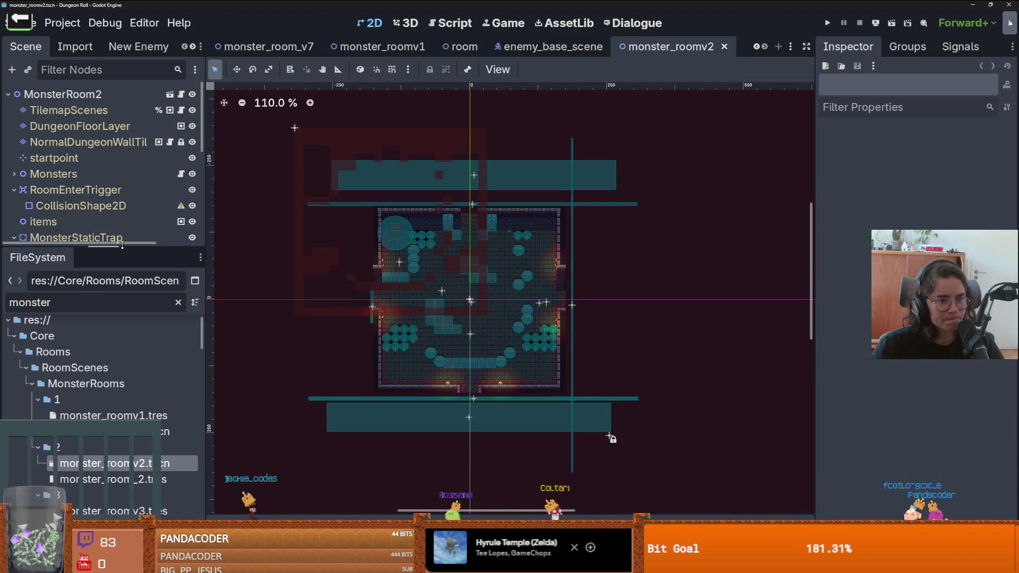
pyautogui.moveTo(123, 245); pyautogui.dragTo(122, 453)
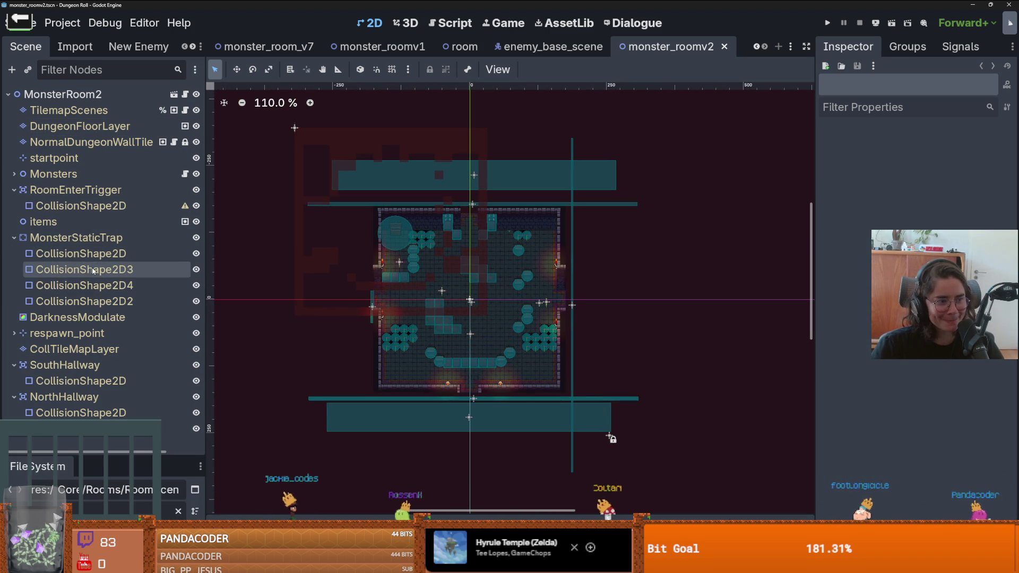
pyautogui.click(14, 334)
pyautogui.scroll(-1, 30, 340)
pyautogui.click(64, 356)
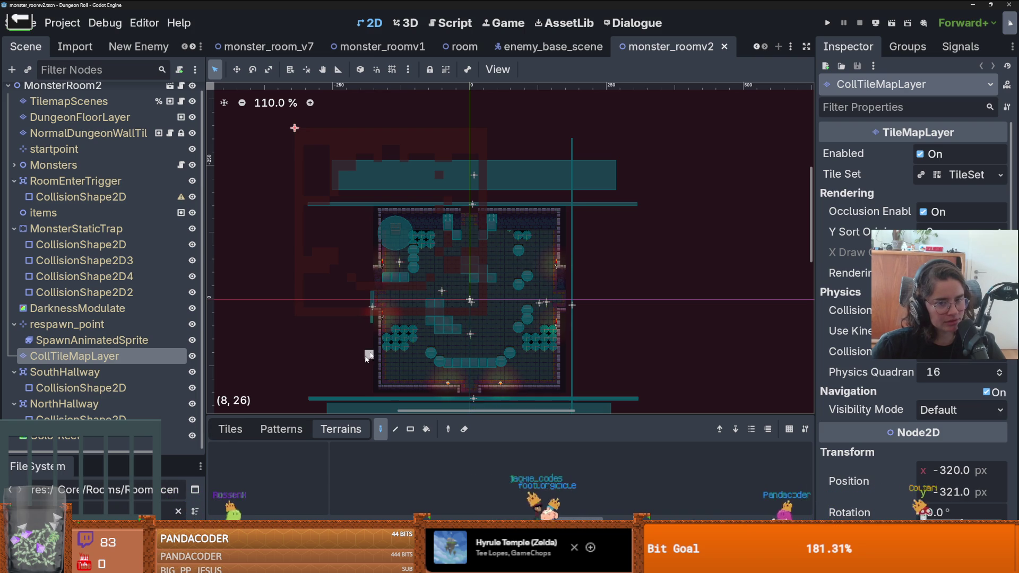
# - Collapse the trap, respawn and trigger nodes, then box-select the collision tiles
pyautogui.scroll(-1, 364, 317)
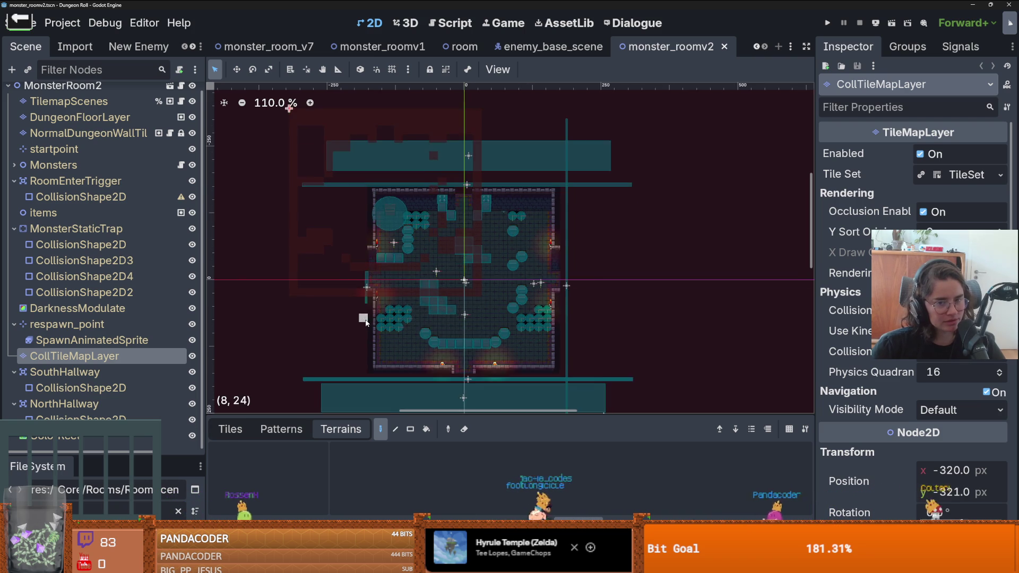
pyautogui.click(14, 229)
pyautogui.click(14, 260)
pyautogui.click(14, 190)
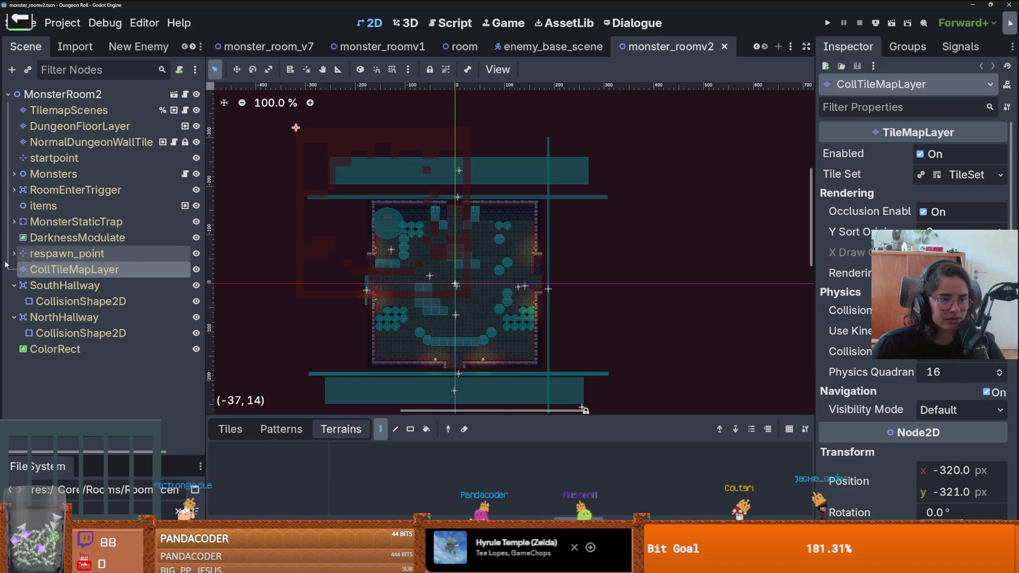
pyautogui.click(231, 429)
pyautogui.moveTo(502, 298); pyautogui.dragTo(223, 102)
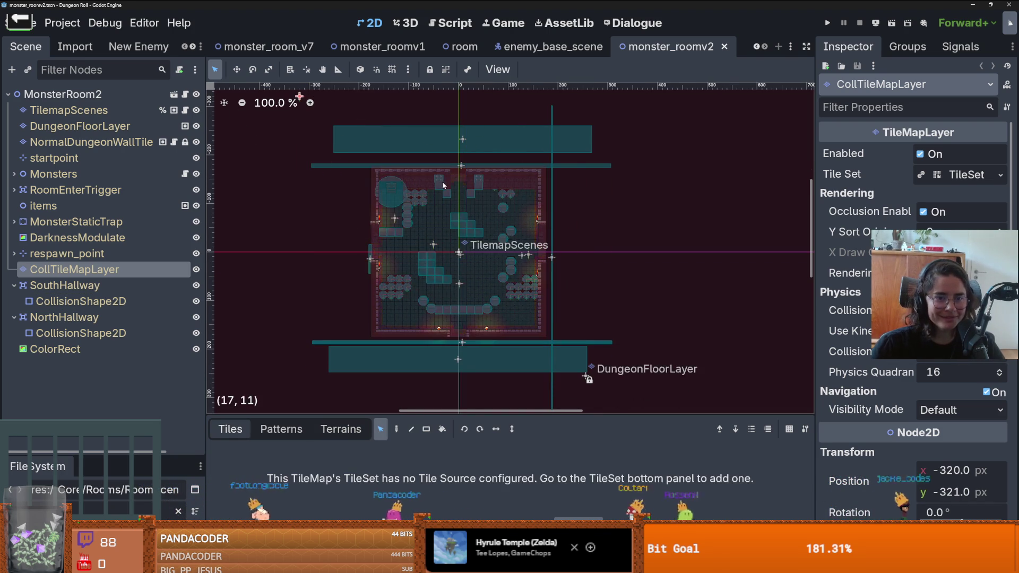
# - Move the selected collision tiles onto the room walls and save monster_roomv2
pyautogui.moveTo(366, 244); pyautogui.dragTo(441, 192)
pyautogui.scroll(-5, 442, 192)
pyautogui.hotkey('ctrl', 's')
pyautogui.scroll(11, 478, 233)
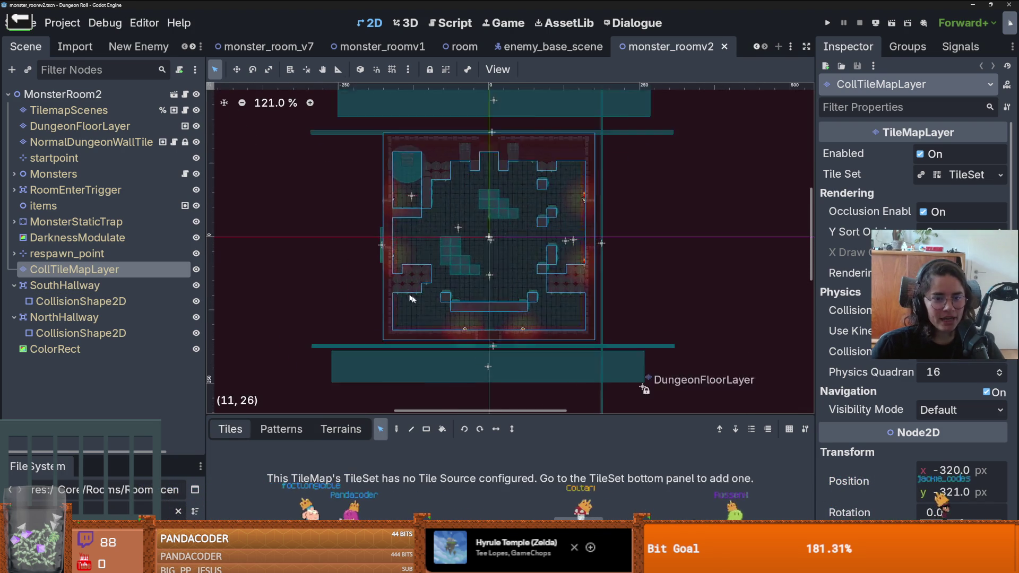
# - Select the NormalDungeonWallTile layer and pick the second-to-last saved wall pattern
pyautogui.click(90, 142)
pyautogui.scroll(-4, 422, 324)
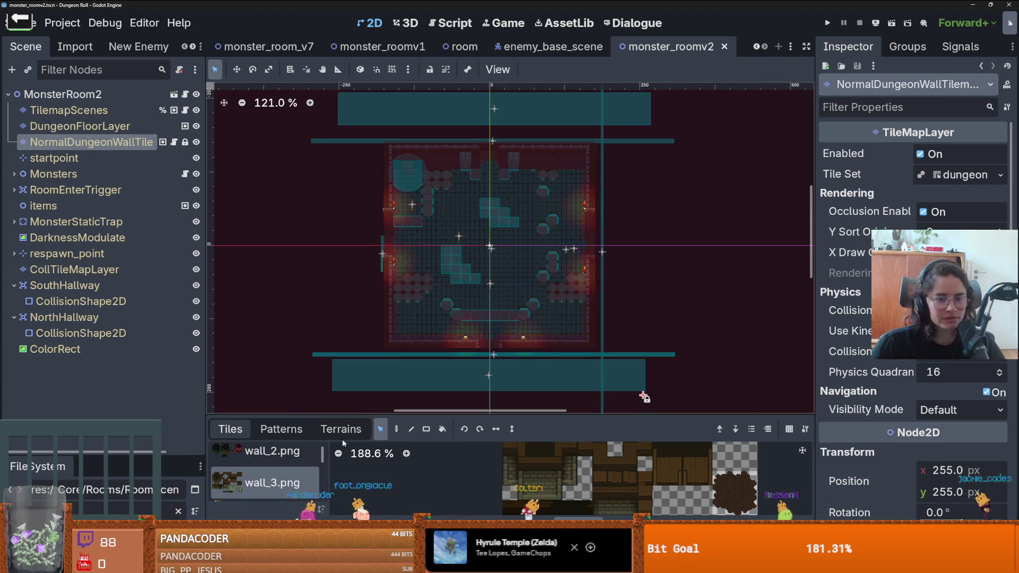
pyautogui.click(342, 429)
pyautogui.click(231, 429)
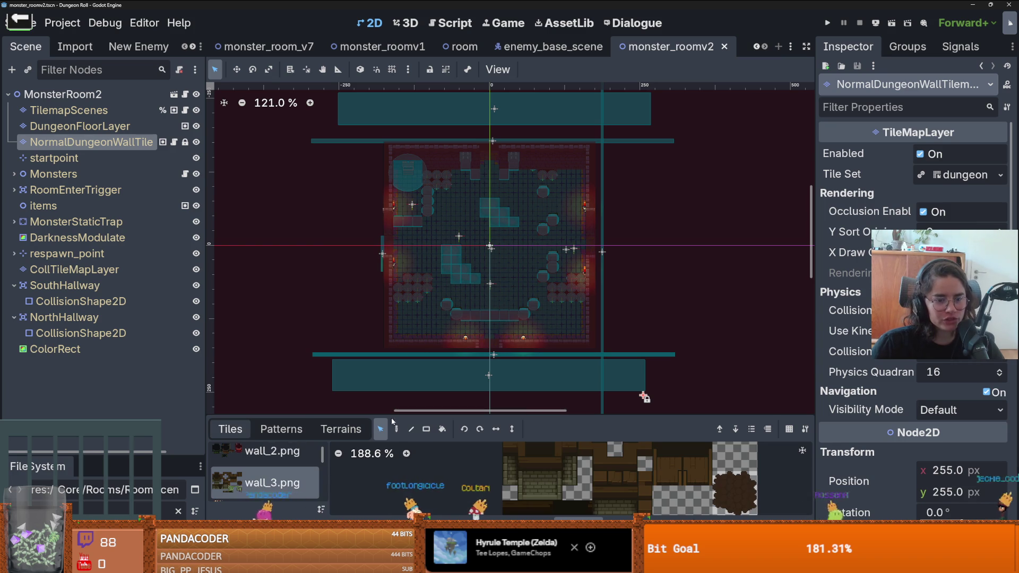
pyautogui.scroll(-6, 417, 329)
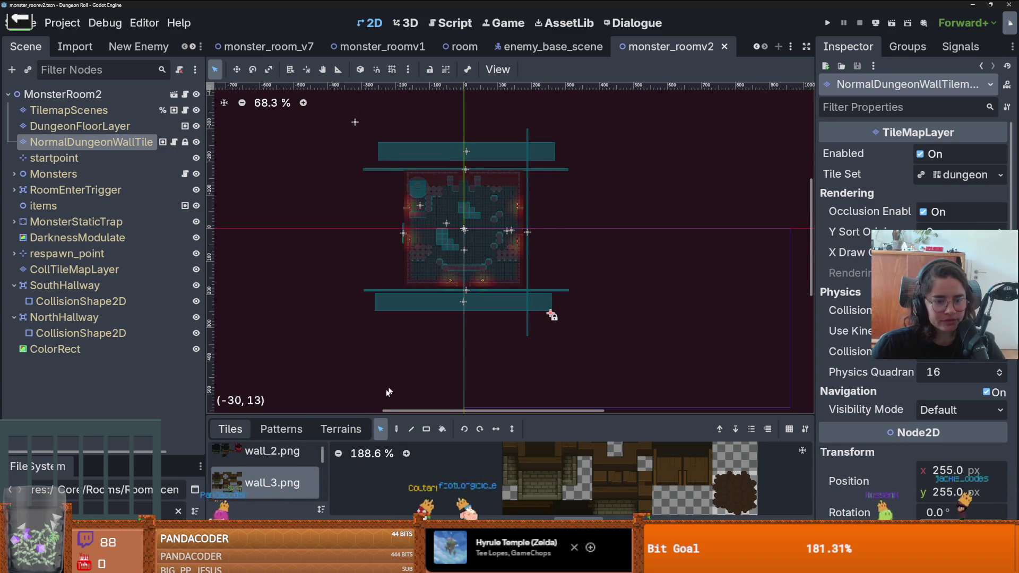
pyautogui.click(341, 429)
pyautogui.click(280, 429)
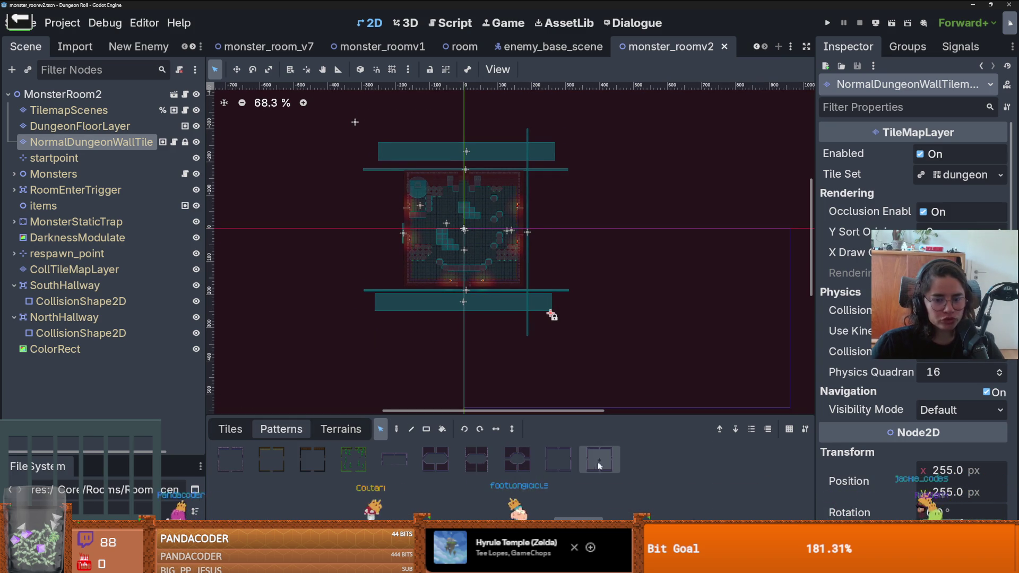
pyautogui.click(559, 459)
# - Paint the wall pattern left of the room, then bring up the wall terrains
pyautogui.click(397, 429)
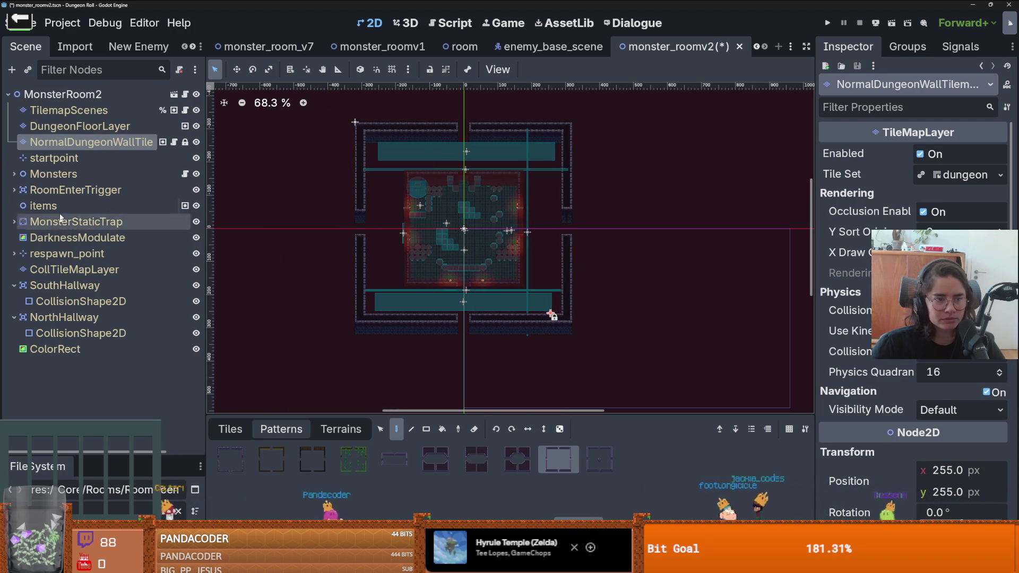
pyautogui.click(400, 270)
pyautogui.scroll(2, 400, 271)
pyautogui.scroll(2, 404, 266)
pyautogui.scroll(-1, 477, 260)
pyautogui.scroll(1, 504, 260)
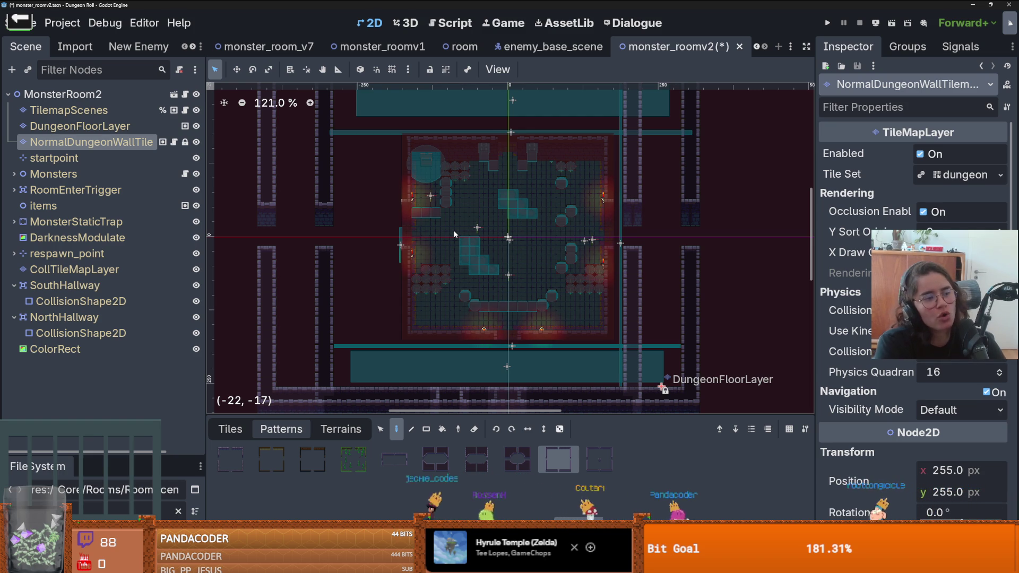
pyautogui.scroll(-2, 463, 242)
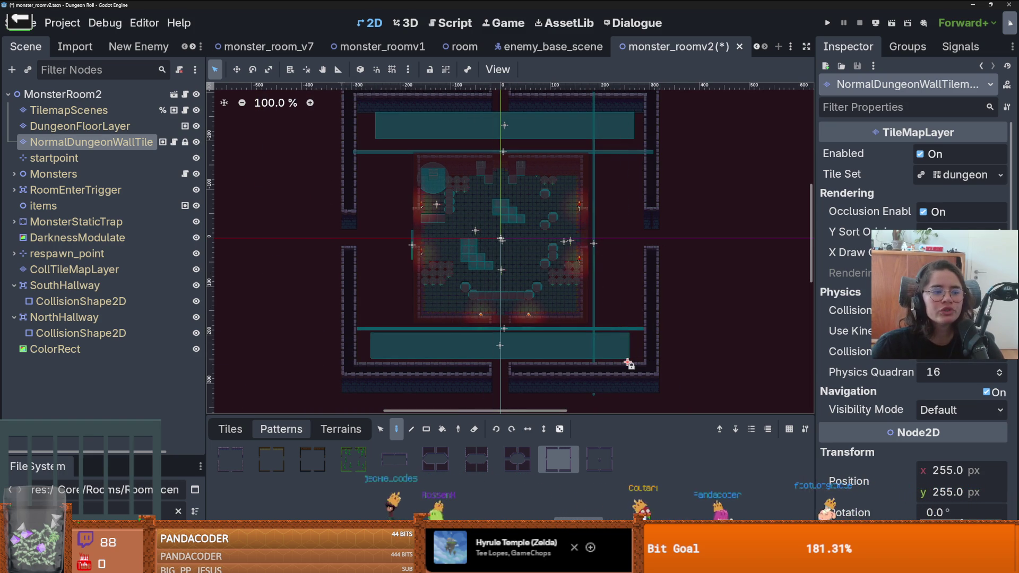
pyautogui.click(107, 141)
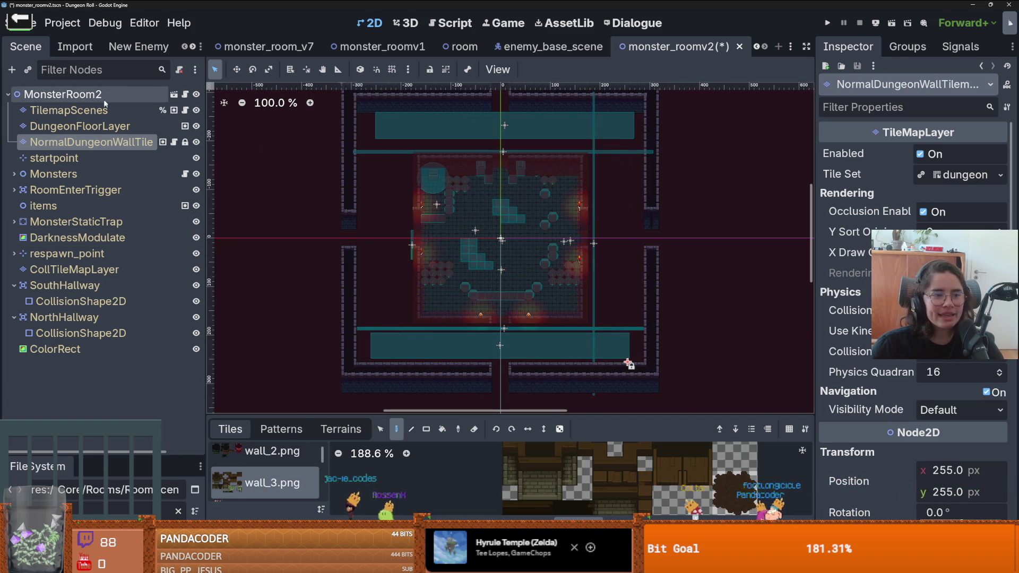
pyautogui.click(341, 429)
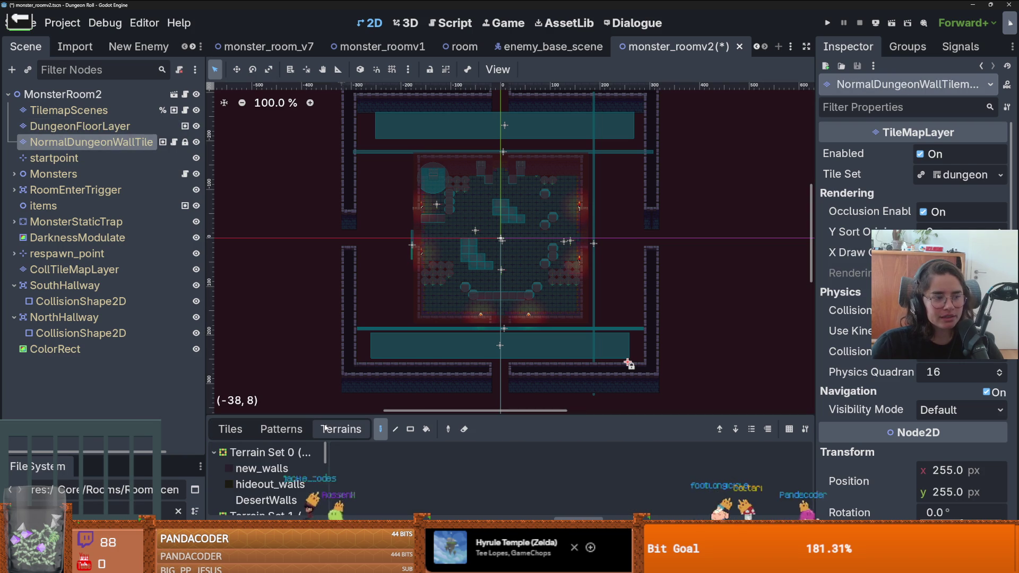
# - Choose new_walls terrain in Rect mode and paint wall blocks on the left side
pyautogui.click(262, 468)
pyautogui.scroll(3, 676, 369)
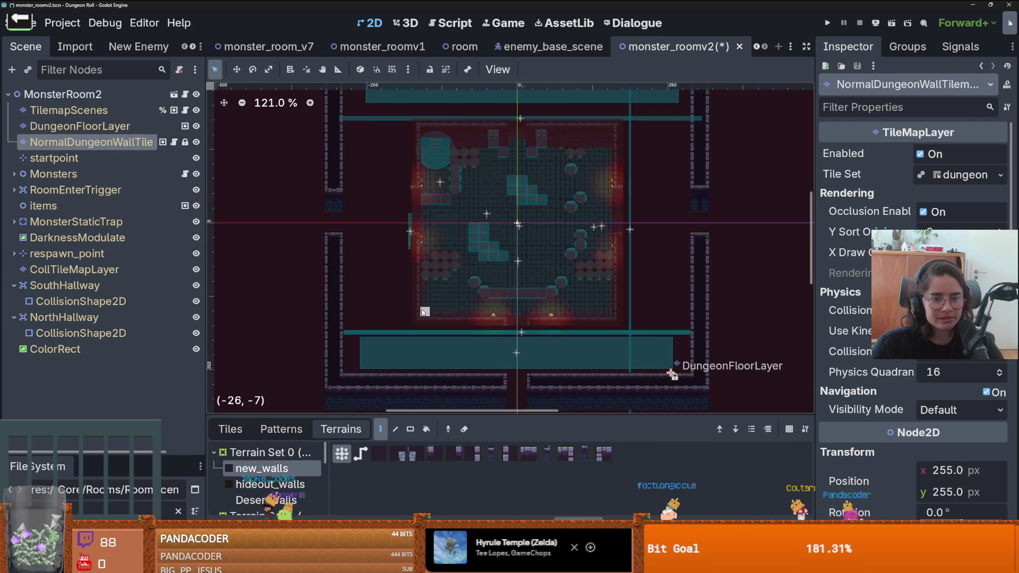
pyautogui.scroll(-1, 673, 373)
pyautogui.scroll(2, 464, 389)
pyautogui.press('r')
pyautogui.moveTo(518, 350)
pyautogui.mouseDown()
pyautogui.moveTo(489, 318)
pyautogui.moveTo(324, 289)
pyautogui.mouseUp()
pyautogui.scroll(1, 394, 293)
pyautogui.moveTo(322, 182)
pyautogui.mouseDown()
pyautogui.moveTo(395, 287)
pyautogui.moveTo(425, 306)
pyautogui.mouseUp()
# - Fill the lower hallway with wall tiles and paint a 6x3 wall block to the right
pyautogui.hscroll(3, 495, 307)
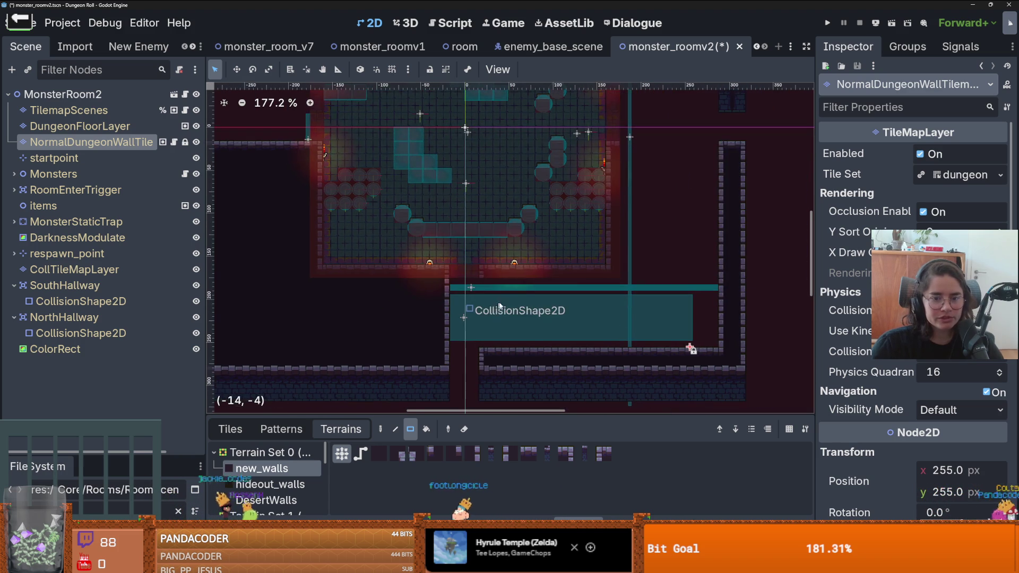
pyautogui.moveTo(484, 271)
pyautogui.mouseDown()
pyautogui.moveTo(635, 333)
pyautogui.moveTo(711, 347)
pyautogui.moveTo(614, 212)
pyautogui.moveTo(602, 211)
pyautogui.mouseUp()
pyautogui.scroll(3, 690, 339)
pyautogui.hscroll(1, 664, 335)
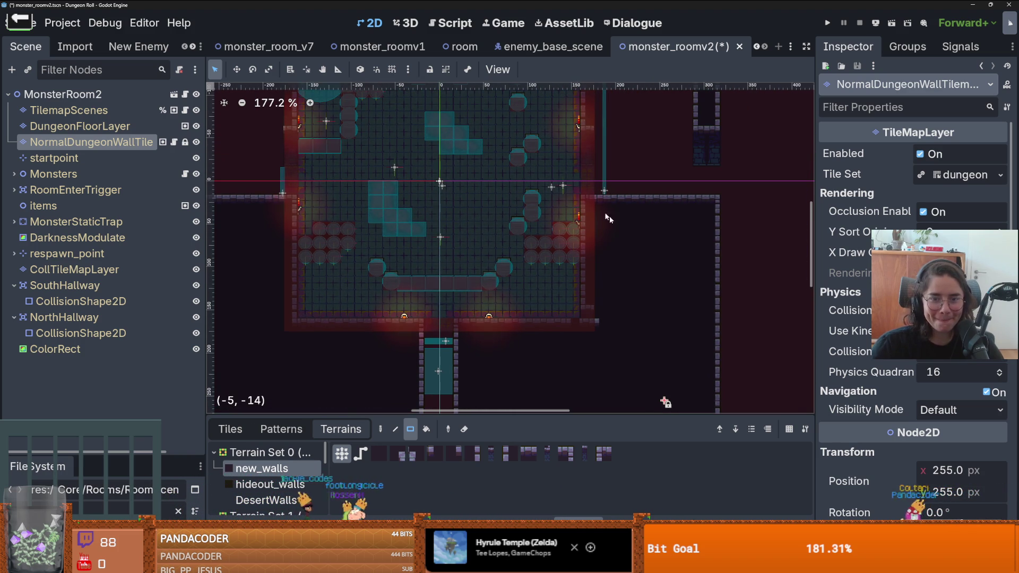
pyautogui.moveTo(594, 319); pyautogui.dragTo(587, 312)
pyautogui.scroll(3, 586, 312)
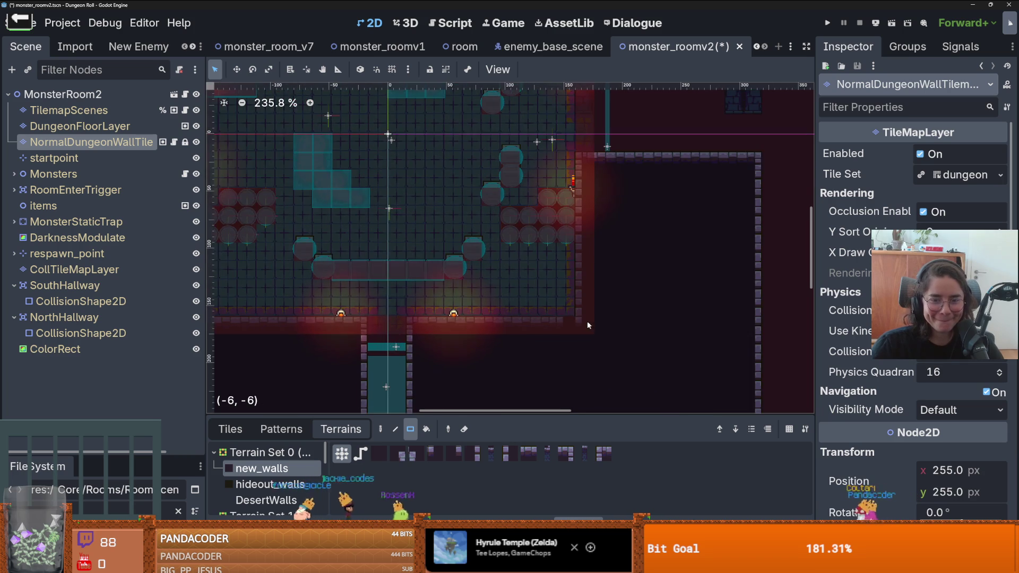
pyautogui.scroll(-6, 586, 310)
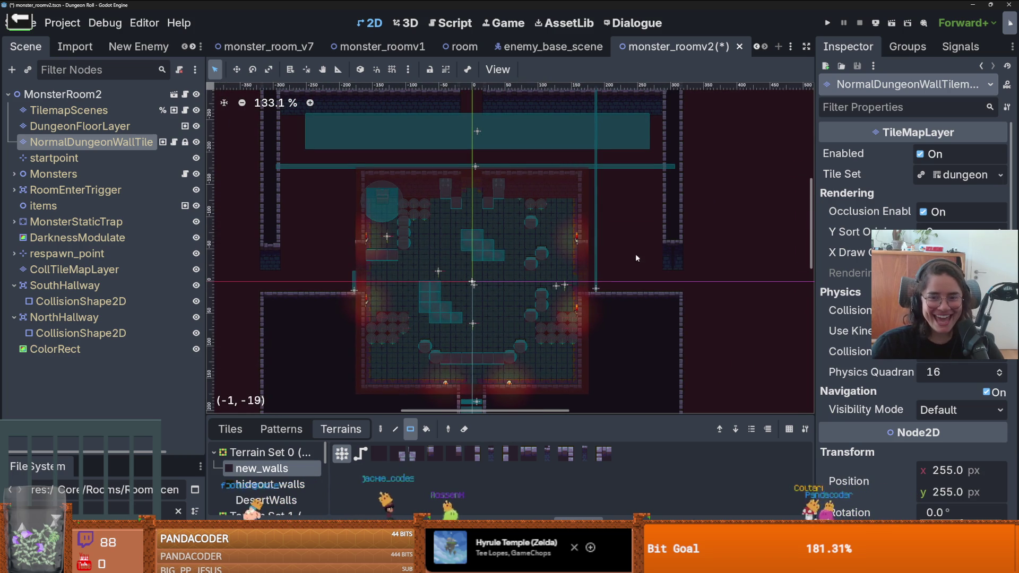
pyautogui.moveTo(667, 230); pyautogui.dragTo(596, 211)
pyautogui.moveTo(657, 232); pyautogui.dragTo(595, 223)
# - Redraw a one-row wall across the corridor and clear walls from the left and right corridors
pyautogui.scroll(4, 674, 239)
pyautogui.moveTo(681, 242)
pyautogui.mouseDown()
pyautogui.moveTo(558, 245)
pyautogui.moveTo(704, 248)
pyautogui.mouseUp()
pyautogui.scroll(-4, 644, 255)
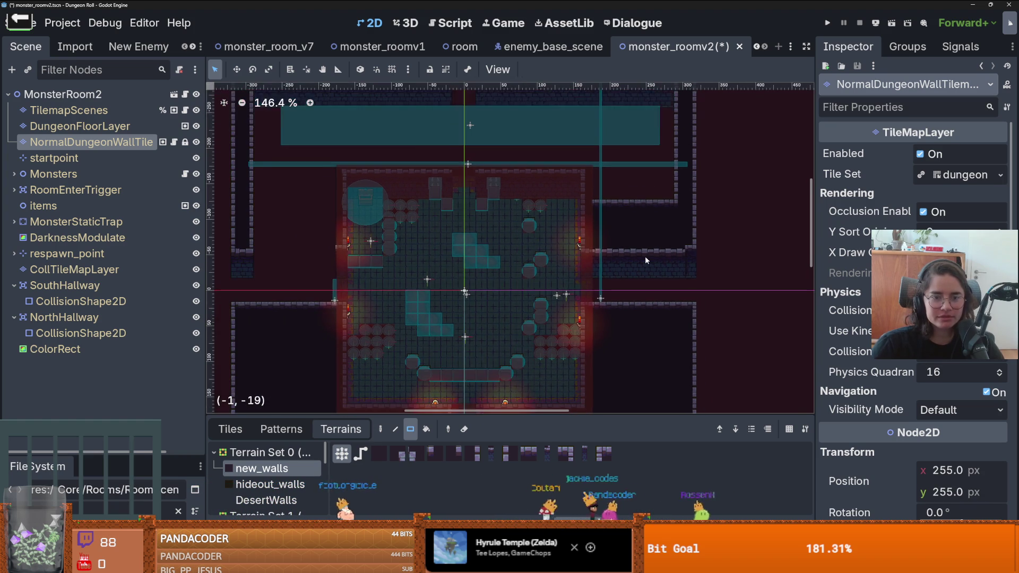
pyautogui.scroll(1, 646, 255)
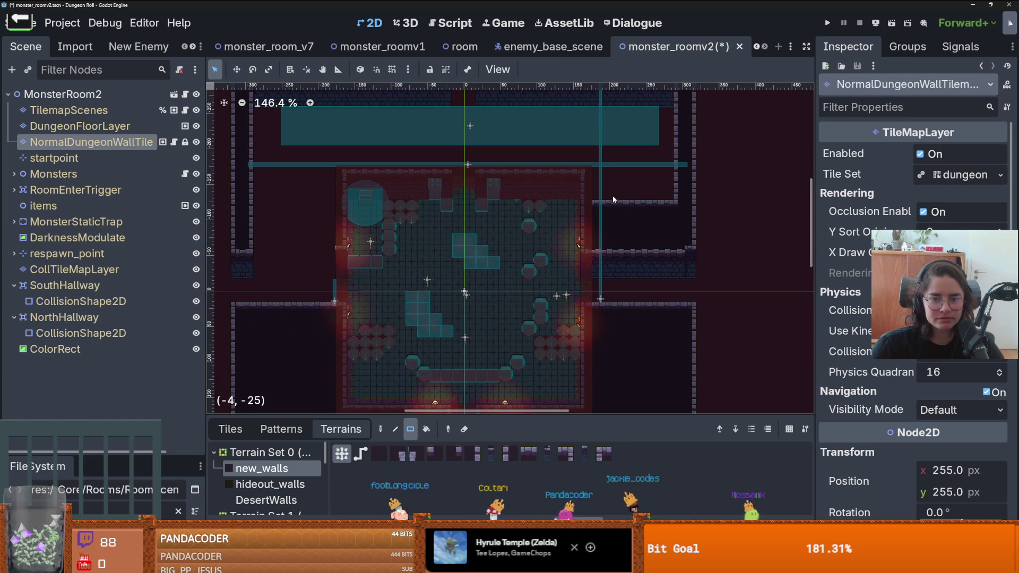
pyautogui.moveTo(672, 206)
pyautogui.mouseDown()
pyautogui.moveTo(628, 286)
pyautogui.moveTo(594, 284)
pyautogui.mouseUp()
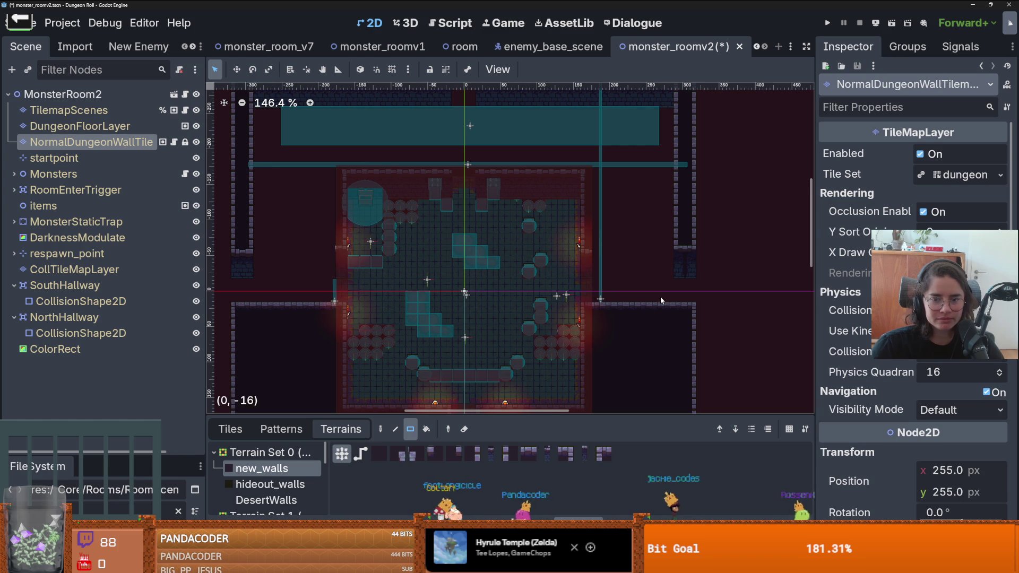
pyautogui.scroll(-2, 660, 301)
pyautogui.moveTo(275, 244); pyautogui.dragTo(345, 343)
pyautogui.scroll(-1, 409, 309)
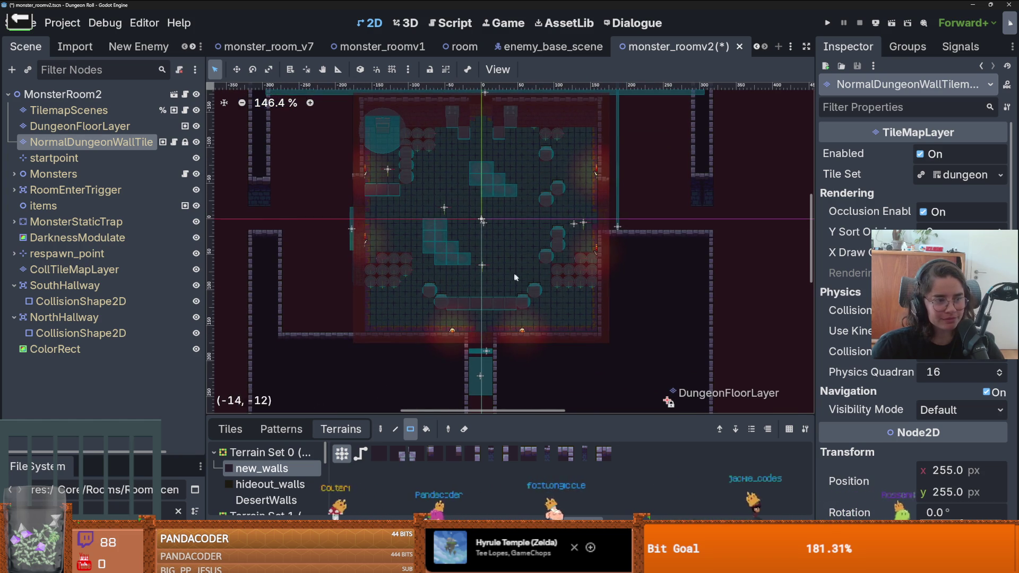
pyautogui.moveTo(610, 236)
pyautogui.mouseDown()
pyautogui.moveTo(683, 338)
pyautogui.moveTo(687, 327)
pyautogui.mouseUp()
pyautogui.scroll(-3, 683, 399)
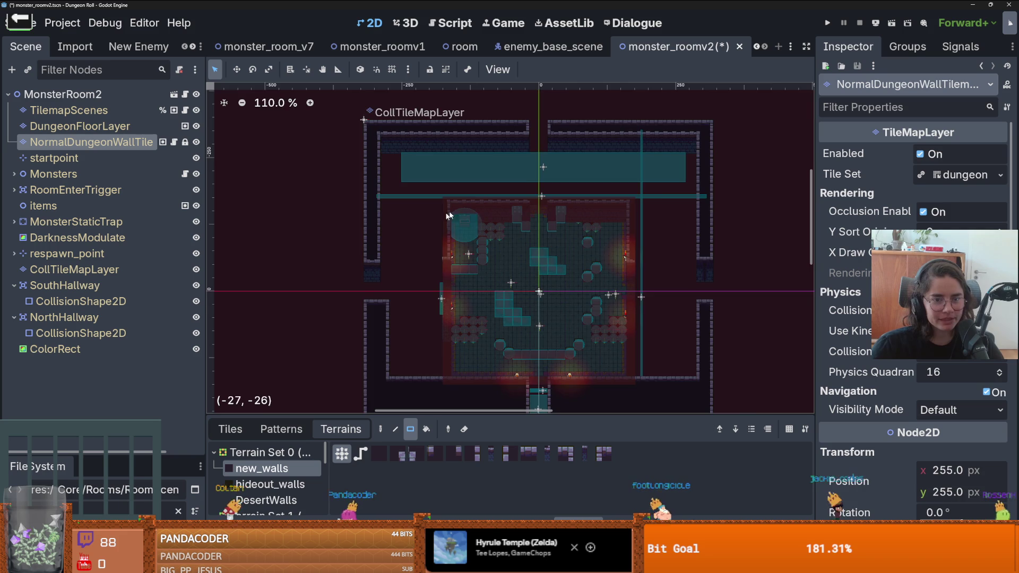
pyautogui.scroll(3, 440, 213)
# - Paint a wide wall area along the top, repainting it as a 17x7 terrain block
pyautogui.moveTo(353, 101)
pyautogui.mouseDown()
pyautogui.moveTo(464, 154)
pyautogui.moveTo(555, 170)
pyautogui.moveTo(550, 180)
pyautogui.mouseUp()
pyautogui.scroll(2, 550, 180)
pyautogui.hscroll(2, 549, 180)
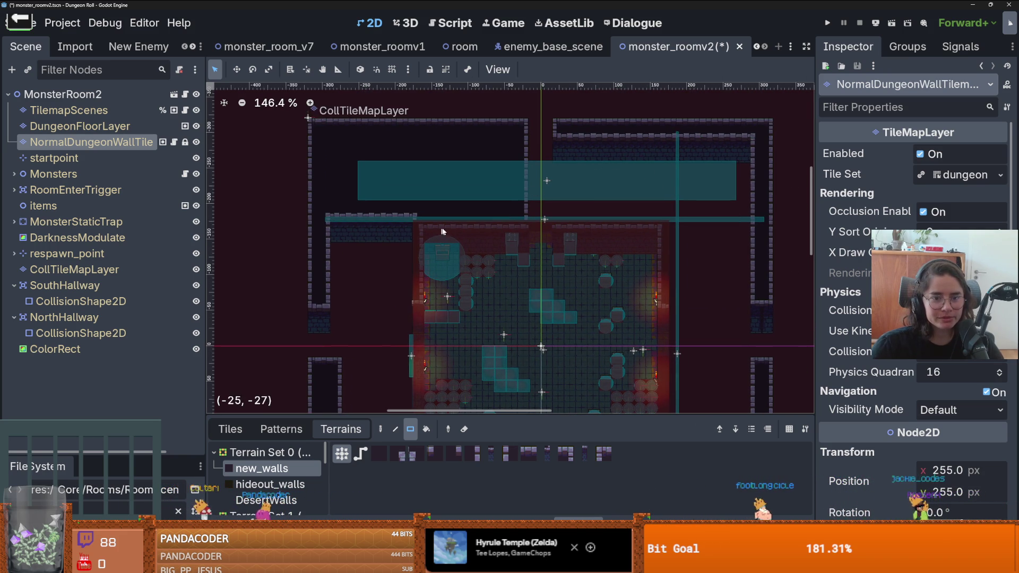
pyautogui.scroll(2, 499, 239)
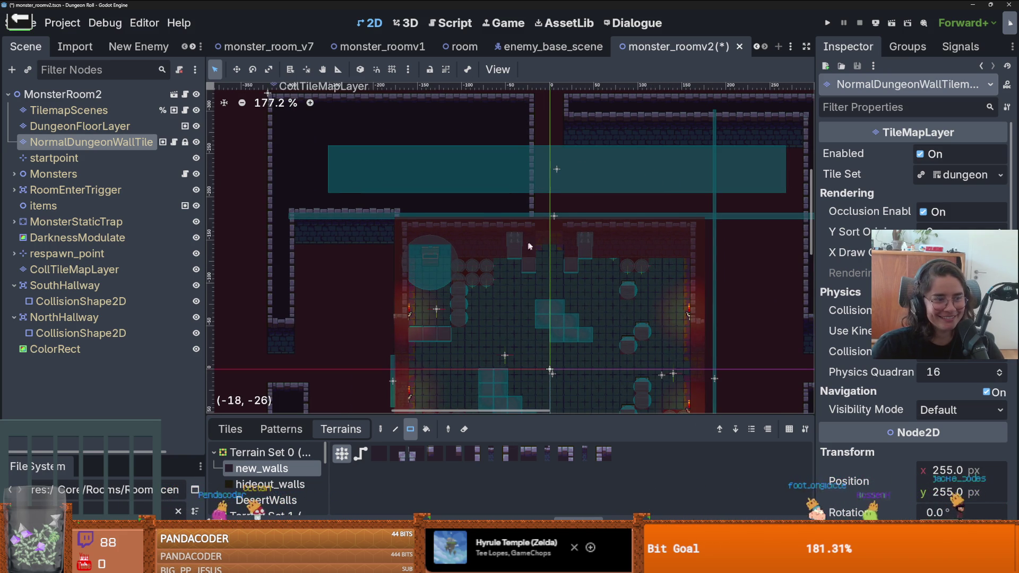
pyautogui.hscroll(2, 546, 248)
pyautogui.scroll(1, 583, 243)
pyautogui.moveTo(491, 162)
pyautogui.mouseDown()
pyautogui.moveTo(677, 229)
pyautogui.moveTo(714, 254)
pyautogui.mouseUp()
pyautogui.scroll(-2, 624, 221)
pyautogui.hscroll(1, 624, 221)
pyautogui.scroll(-3, 623, 221)
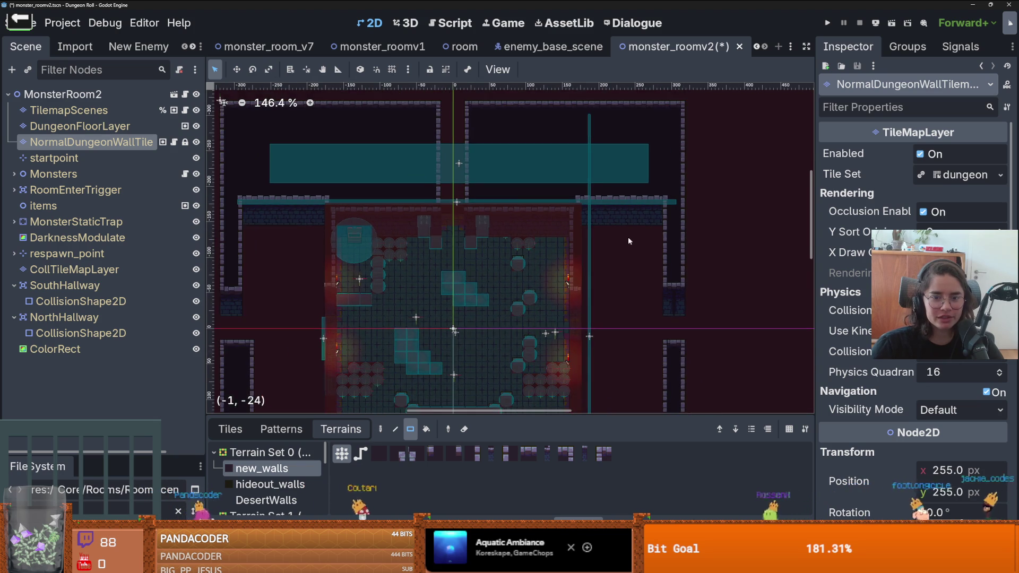
pyautogui.scroll(2, 415, 242)
pyautogui.scroll(1, 416, 242)
pyautogui.hscroll(-1, 454, 220)
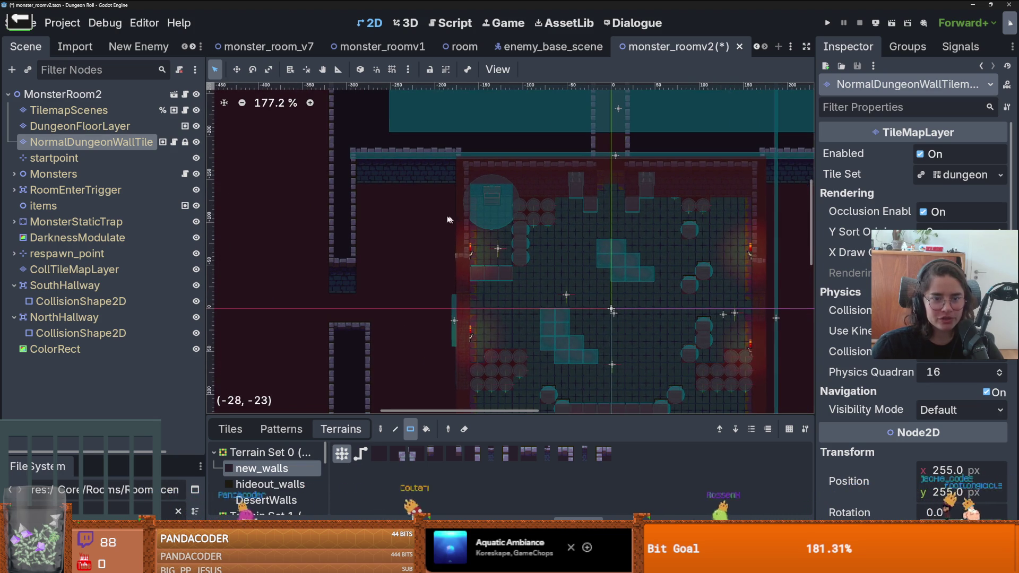
# - Repaint the top-left walls, adding a 1x2 section, a one-row strip and a 3x2 block
pyautogui.moveTo(461, 254)
pyautogui.mouseDown()
pyautogui.moveTo(475, 155)
pyautogui.moveTo(467, 157)
pyautogui.mouseUp()
pyautogui.moveTo(364, 155); pyautogui.dragTo(358, 223)
pyautogui.scroll(-3, 371, 291)
pyautogui.hscroll(-1, 371, 291)
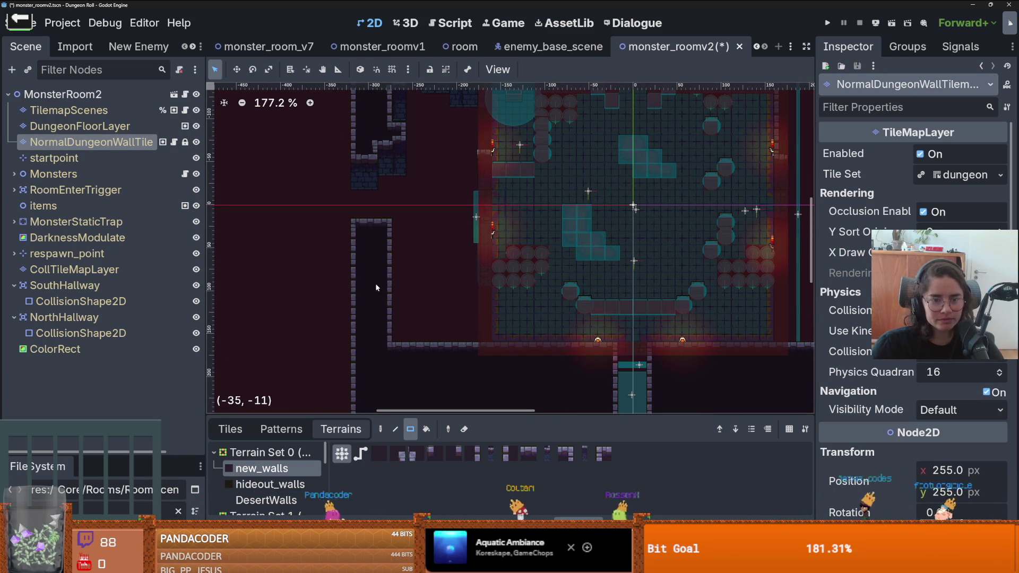
pyautogui.moveTo(518, 334); pyautogui.dragTo(465, 336)
pyautogui.moveTo(497, 307); pyautogui.dragTo(519, 325)
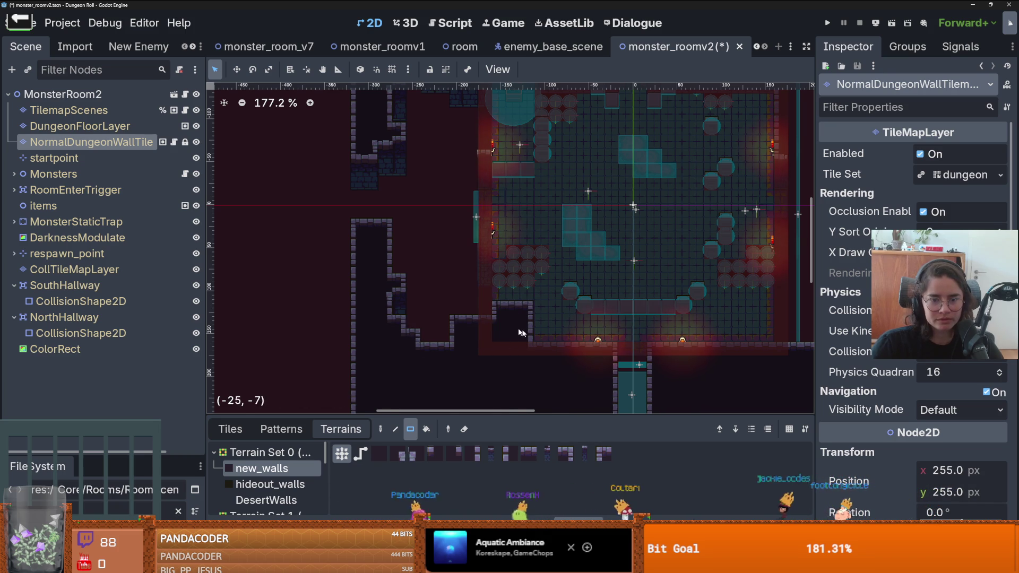
pyautogui.hscroll(3, 510, 319)
pyautogui.scroll(-1, 509, 318)
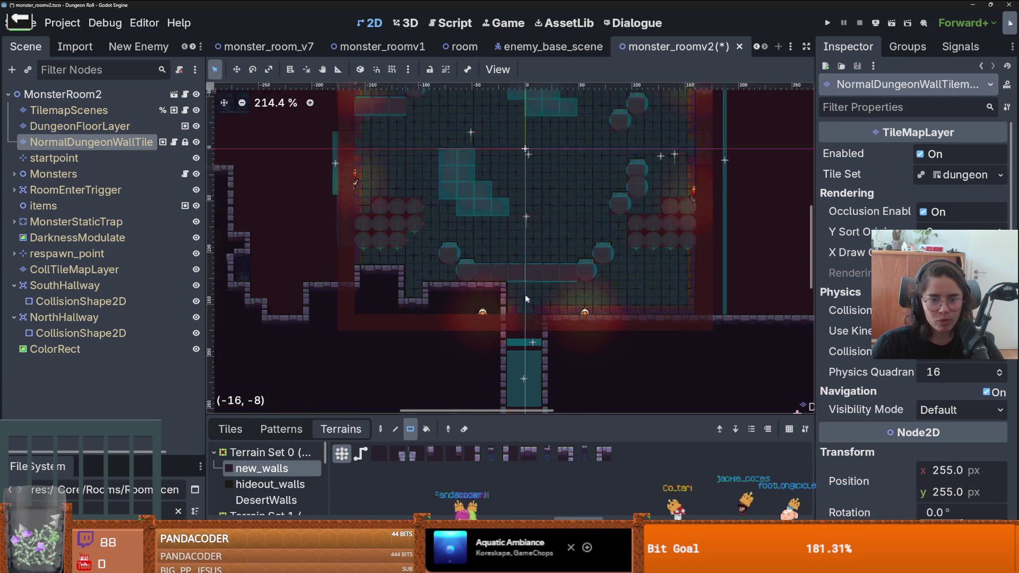
pyautogui.scroll(5, 527, 295)
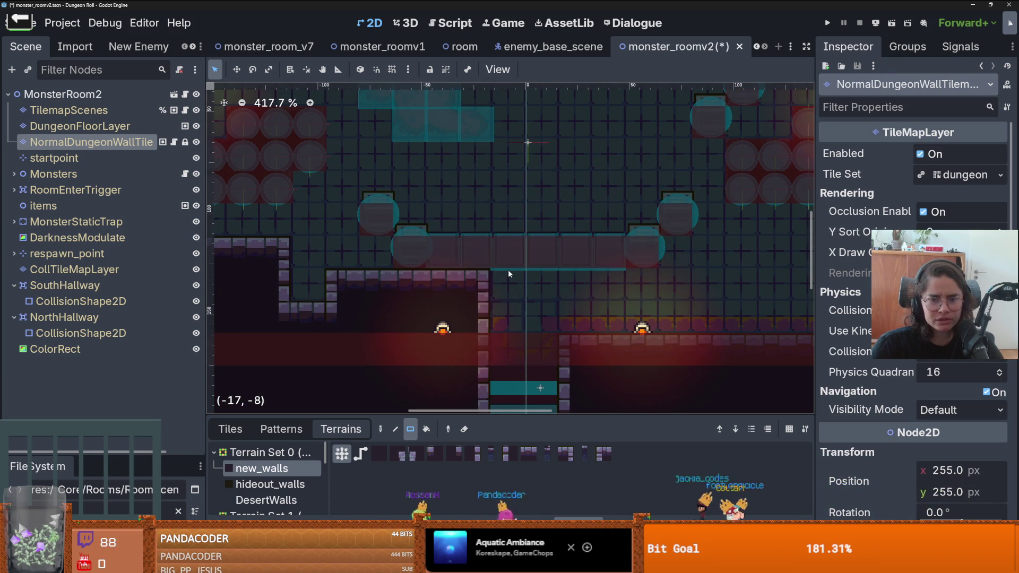
pyautogui.scroll(1, 508, 273)
pyautogui.scroll(-6, 508, 274)
pyautogui.scroll(1, 504, 274)
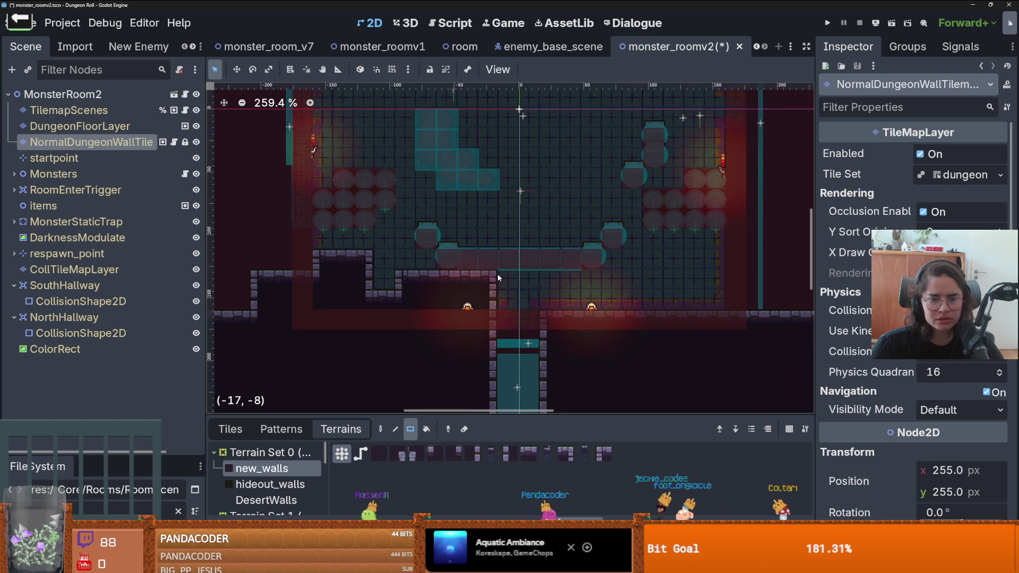
pyautogui.scroll(-2, 409, 270)
# - Step the wall edge down a row, reshape the right and upper-right walls, and save
pyautogui.moveTo(466, 304); pyautogui.dragTo(442, 304)
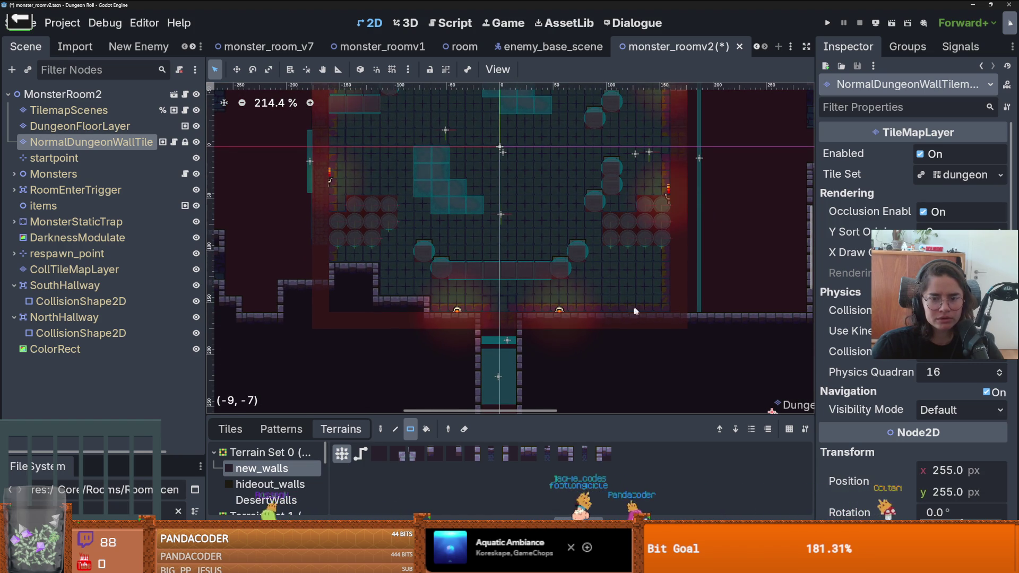
pyautogui.moveTo(695, 287); pyautogui.dragTo(649, 354)
pyautogui.scroll(-1, 676, 306)
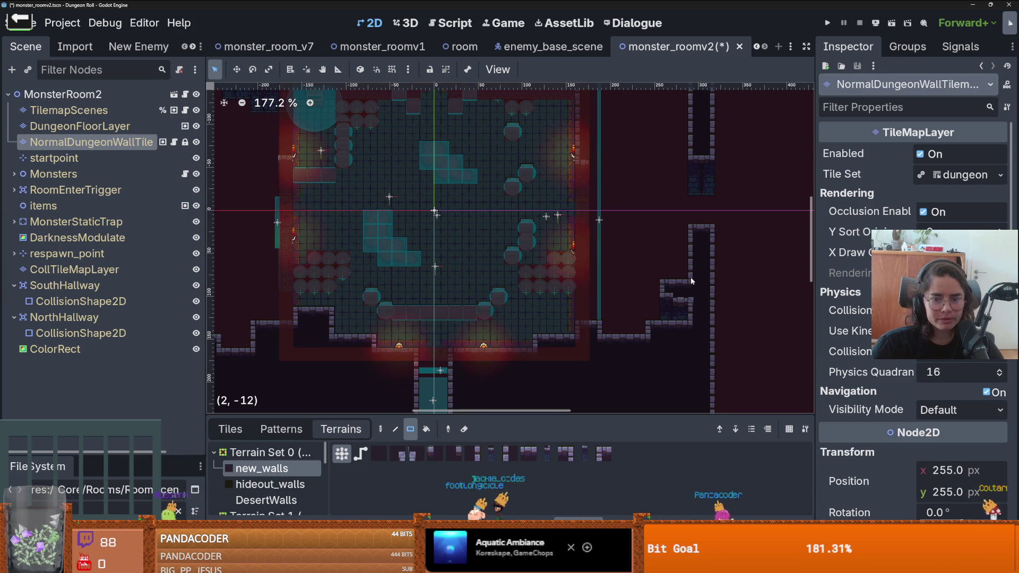
pyautogui.scroll(-1, 639, 301)
pyautogui.scroll(-1, 645, 304)
pyautogui.moveTo(670, 159)
pyautogui.mouseDown()
pyautogui.moveTo(658, 146)
pyautogui.moveTo(599, 144)
pyautogui.mouseUp()
pyautogui.scroll(1, 610, 206)
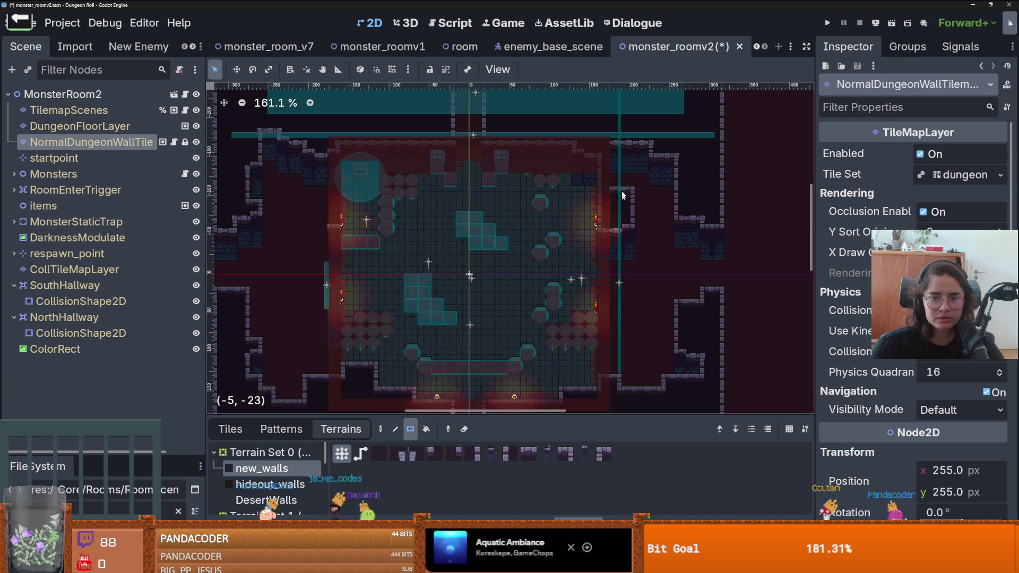
pyautogui.moveTo(646, 159)
pyautogui.mouseDown()
pyautogui.moveTo(642, 172)
pyautogui.moveTo(674, 167)
pyautogui.mouseUp()
pyautogui.scroll(1, 663, 169)
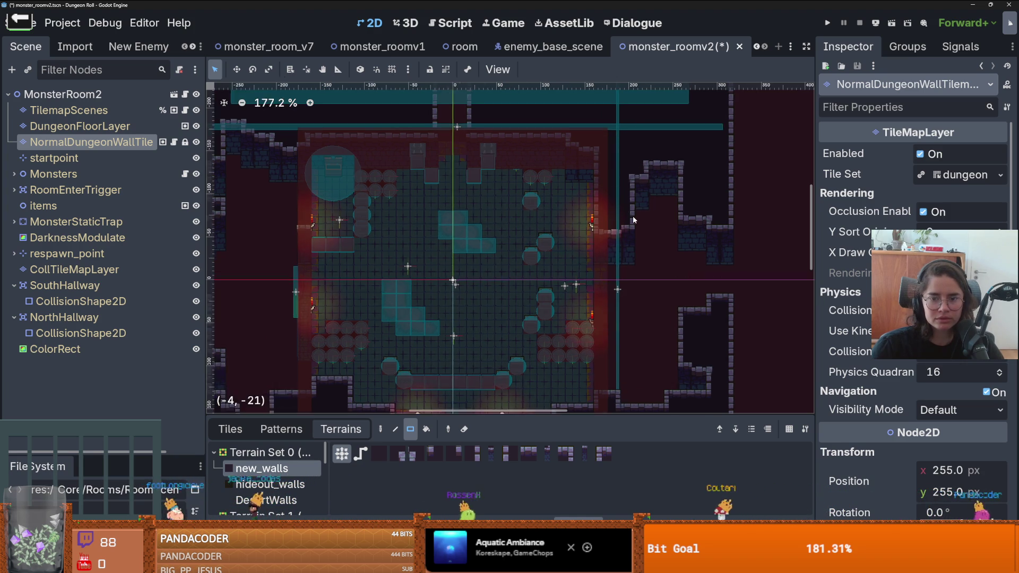
pyautogui.scroll(-2, 605, 244)
pyautogui.scroll(-1, 590, 254)
pyautogui.hotkey('ctrl', 's')
# - Add a 1x2 tile strip by the right wall and a one-tile-wide wall column
pyautogui.scroll(1, 663, 262)
pyautogui.scroll(-1, 664, 261)
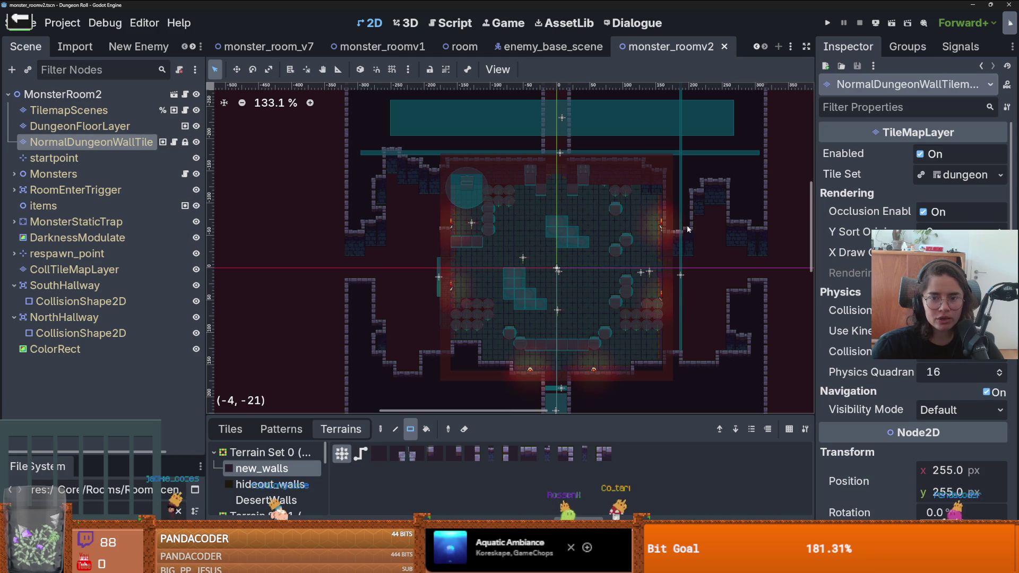
pyautogui.click(689, 226)
pyautogui.scroll(3, 685, 234)
pyautogui.moveTo(680, 205); pyautogui.dragTo(675, 229)
pyautogui.scroll(-3, 675, 234)
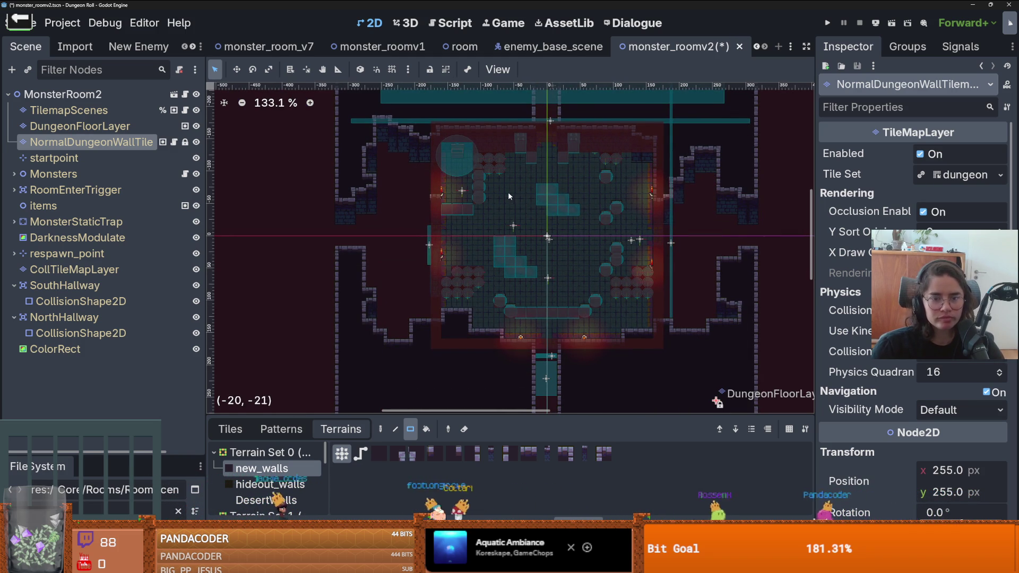
pyautogui.scroll(-6, 469, 255)
pyautogui.scroll(7, 411, 250)
pyautogui.scroll(1, 414, 247)
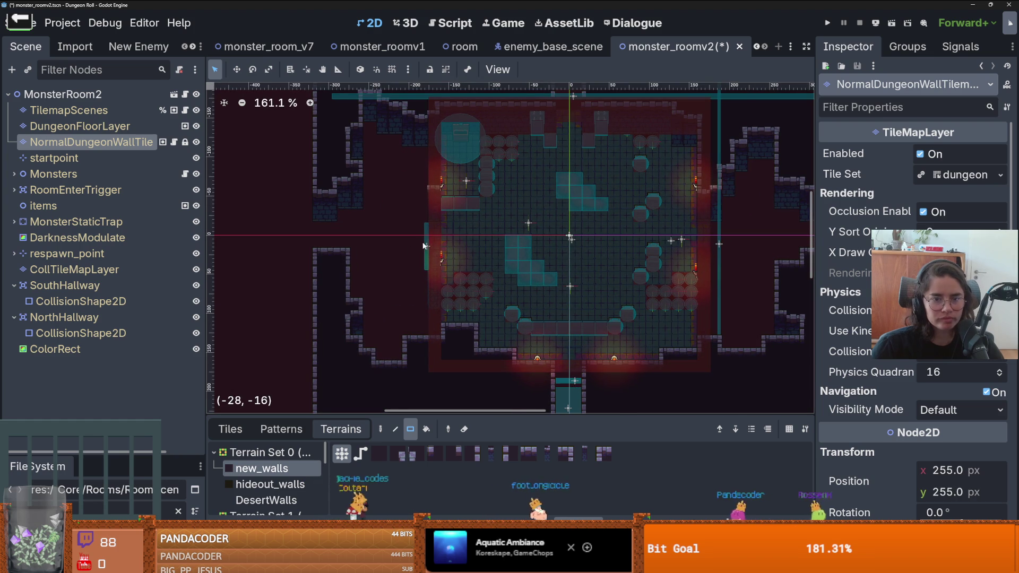
pyautogui.scroll(1, 411, 230)
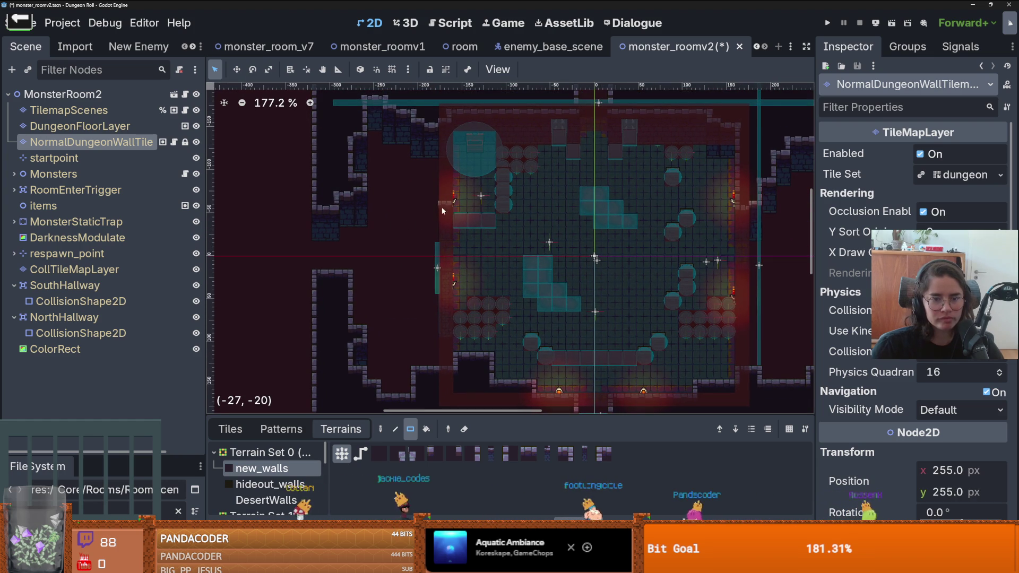
pyautogui.moveTo(443, 292)
pyautogui.mouseDown()
pyautogui.moveTo(438, 197)
pyautogui.moveTo(436, 208)
pyautogui.mouseUp()
pyautogui.scroll(2, 425, 281)
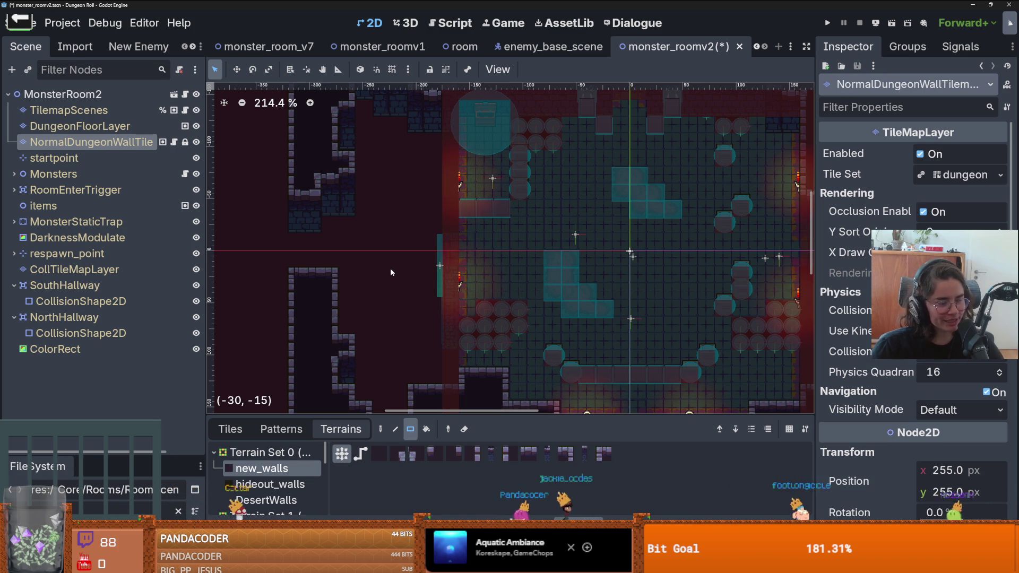
pyautogui.scroll(-2, 488, 333)
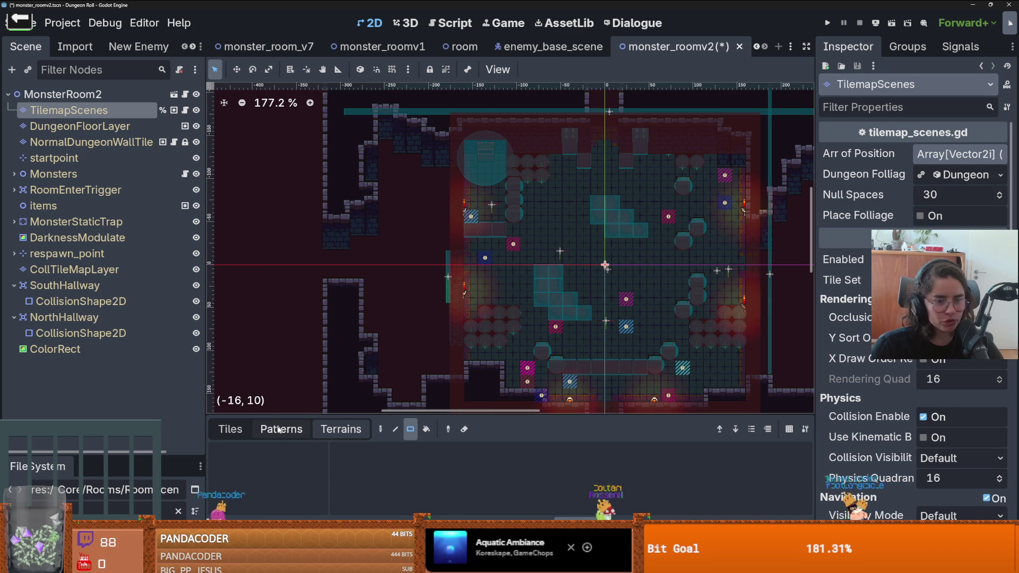
# - On TilemapScenes, try shifting a block of scene tiles left, then undo the misplaced tiles
pyautogui.click(230, 429)
pyautogui.click(381, 428)
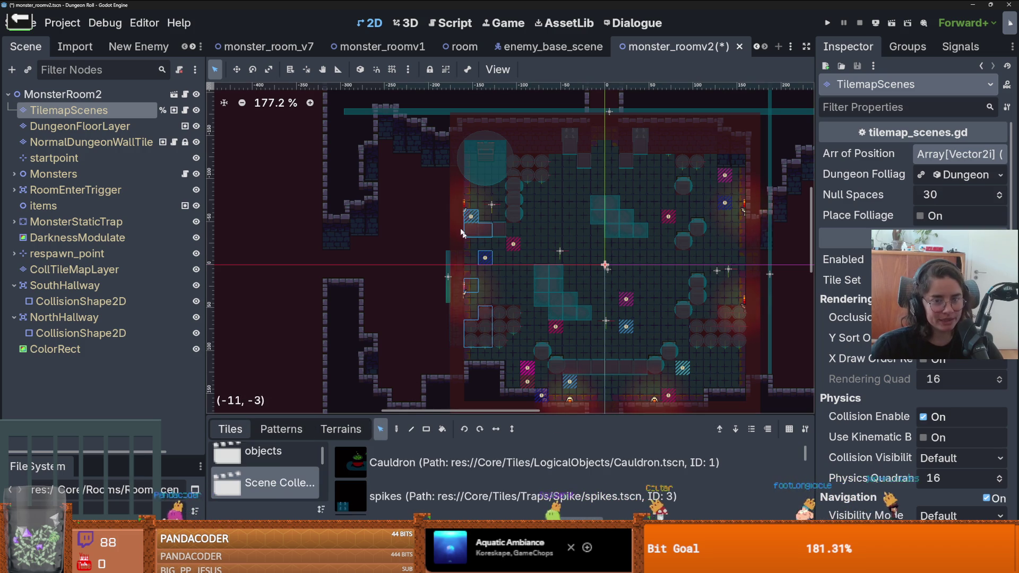
pyautogui.moveTo(458, 249)
pyautogui.mouseDown()
pyautogui.moveTo(431, 230)
pyautogui.moveTo(462, 242)
pyautogui.moveTo(448, 226)
pyautogui.moveTo(447, 197)
pyautogui.moveTo(466, 217)
pyautogui.moveTo(356, 223)
pyautogui.mouseUp()
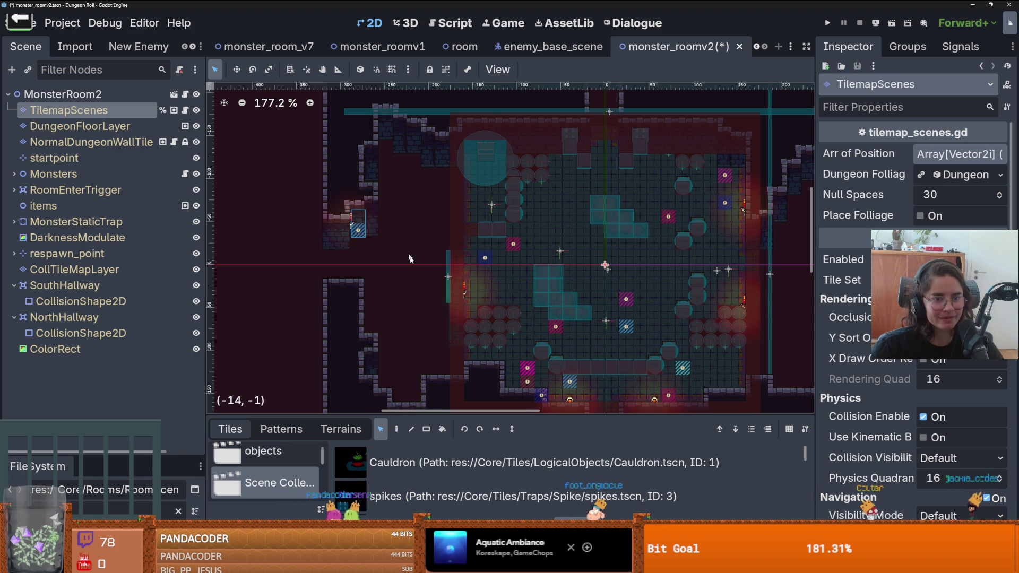
pyautogui.scroll(1, 477, 281)
pyautogui.moveTo(375, 289); pyautogui.dragTo(362, 288)
pyautogui.scroll(1, 399, 292)
pyautogui.scroll(-1, 404, 293)
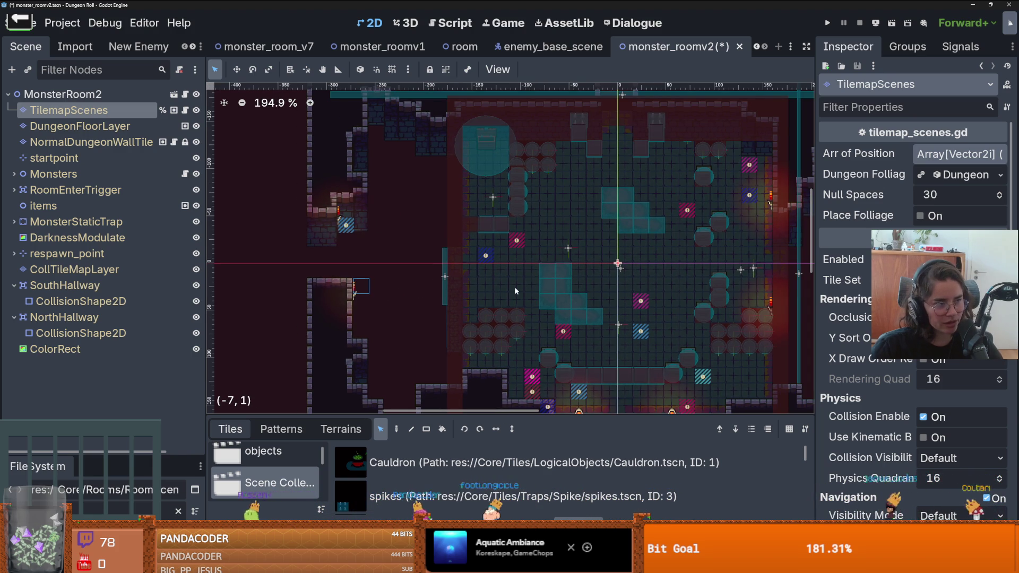
pyautogui.scroll(-3, 514, 288)
pyautogui.scroll(2, 517, 266)
pyautogui.hotkey('ctrl', 'z')
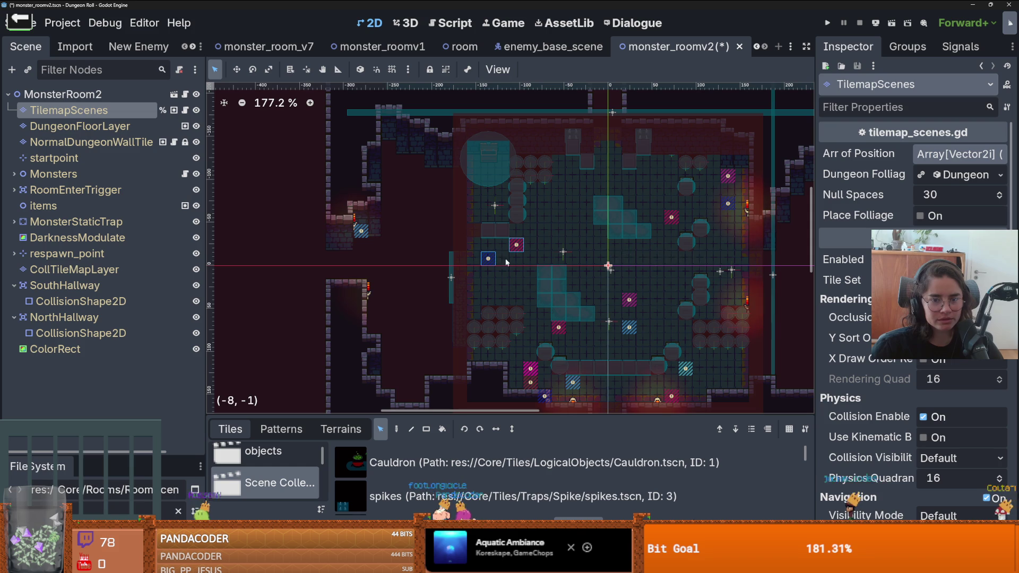
pyautogui.scroll(-1, 546, 352)
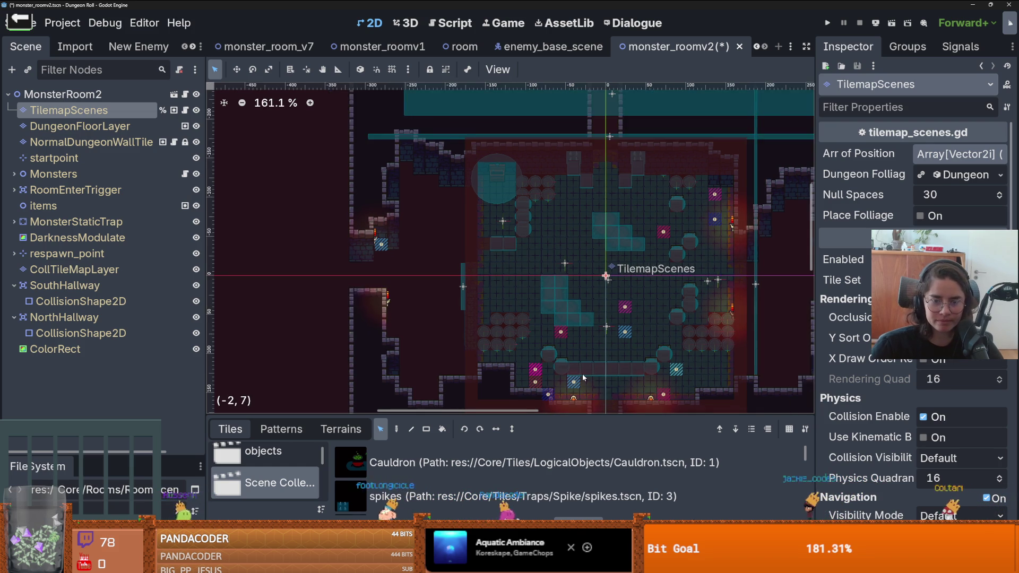
# - Delete the magenta and blue marker tiles beside the room's bottom wall
pyautogui.moveTo(500, 311); pyautogui.dragTo(544, 342)
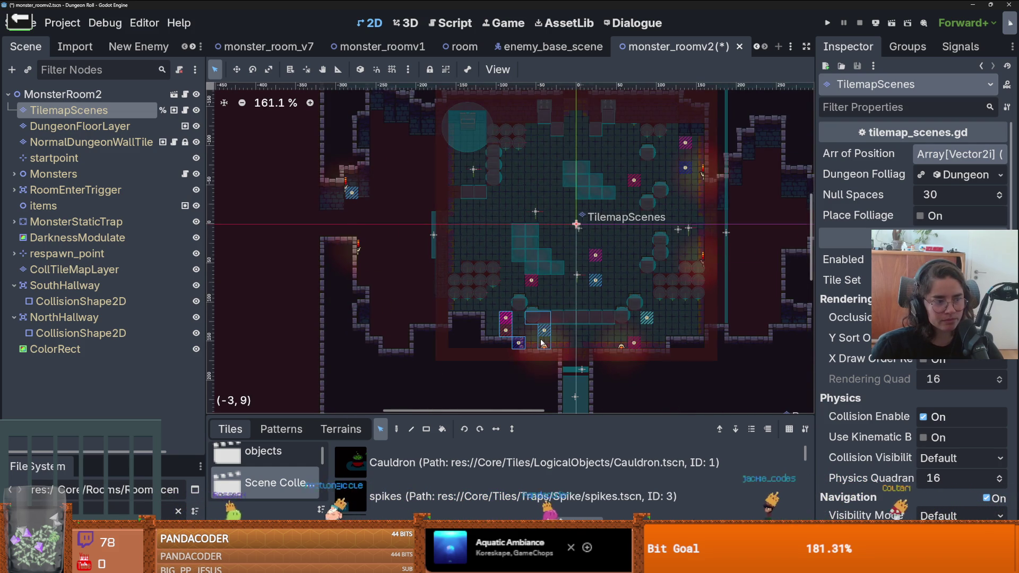
pyautogui.scroll(2, 544, 342)
pyautogui.click(526, 335)
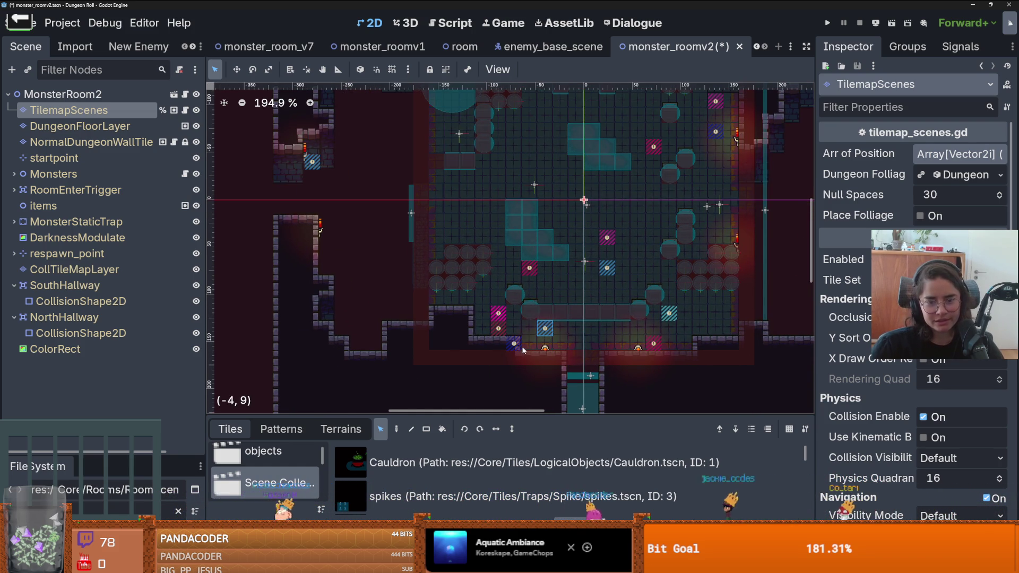
pyautogui.moveTo(518, 348); pyautogui.dragTo(494, 307)
pyautogui.press('Delete')
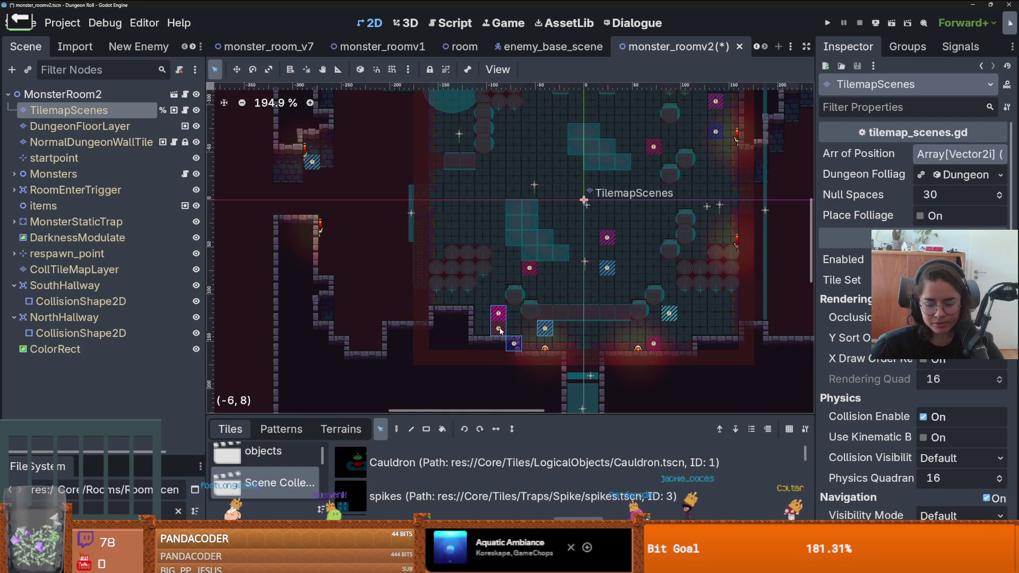
# - Delete the magenta and blue marker tiles in the room's upper right
pyautogui.scroll(4, 568, 298)
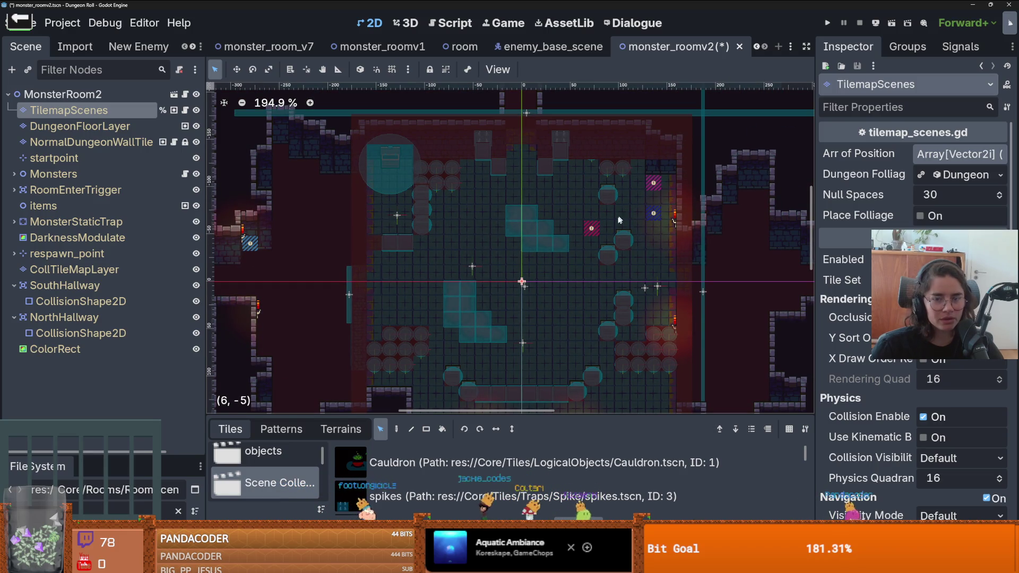
pyautogui.click(591, 229)
pyautogui.press('Delete')
pyautogui.click(658, 213)
pyautogui.scroll(-4, 478, 254)
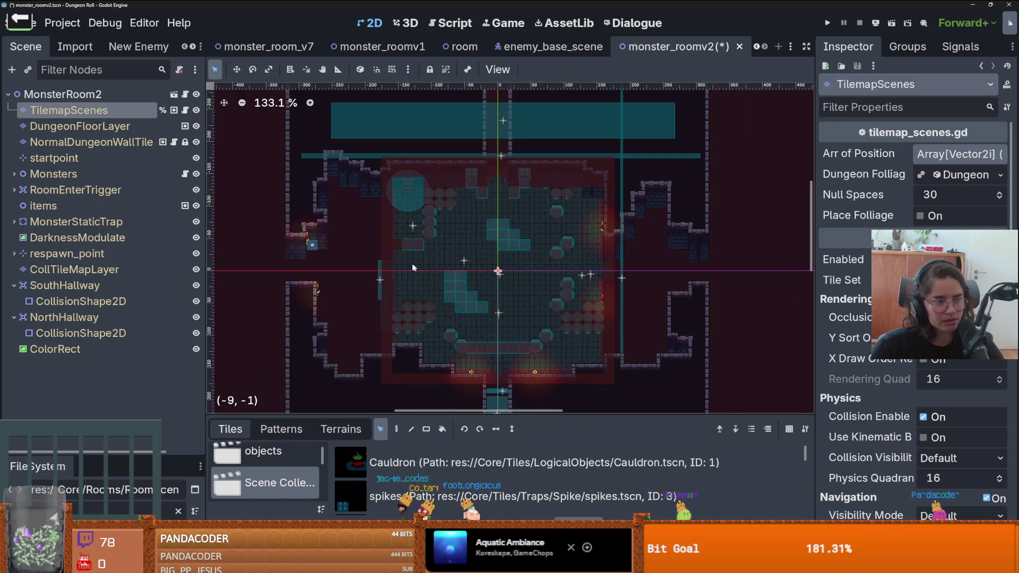
pyautogui.scroll(1, 446, 270)
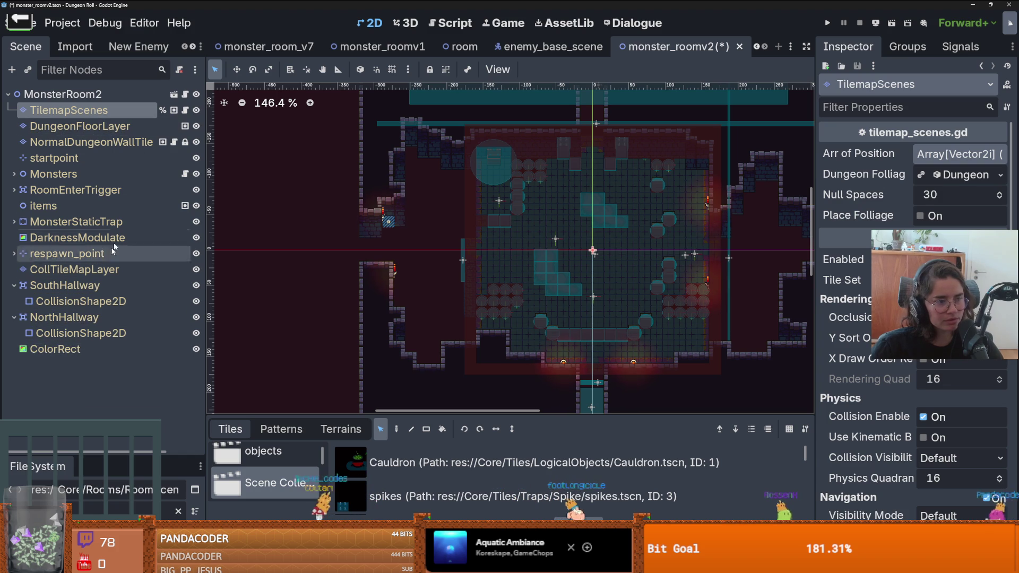
# - Switch to DungeonFloorLayer, choose the tiled_floor_1 terrain, and start painting a floor rectangle
pyautogui.click(82, 127)
pyautogui.press('Up')
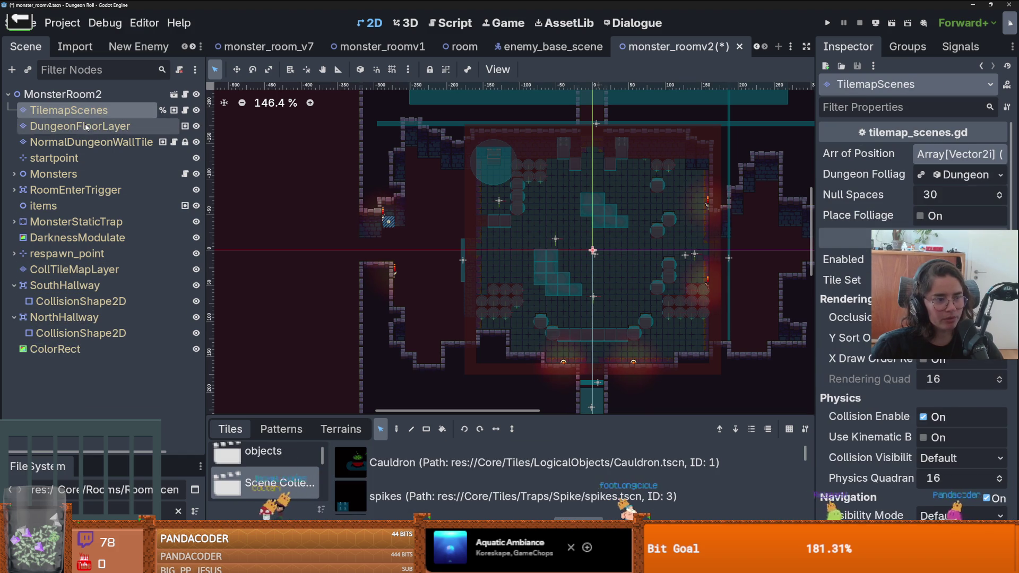
pyautogui.click(79, 126)
pyautogui.click(341, 429)
pyautogui.click(270, 470)
pyautogui.scroll(2, 425, 339)
pyautogui.moveTo(486, 318)
pyautogui.mouseDown()
pyautogui.moveTo(486, 335)
pyautogui.moveTo(438, 317)
pyautogui.moveTo(453, 318)
pyautogui.moveTo(411, 332)
pyautogui.moveTo(410, 296)
pyautogui.mouseUp()
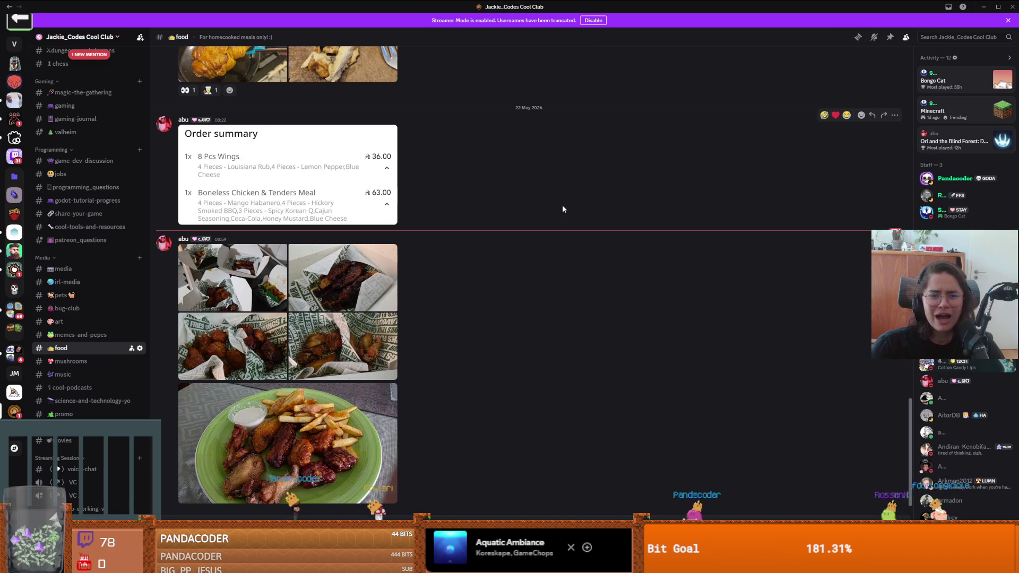
# - Enlarge a Discord food photo and browse to the one showing three takeaway boxes
pyautogui.click(342, 276)
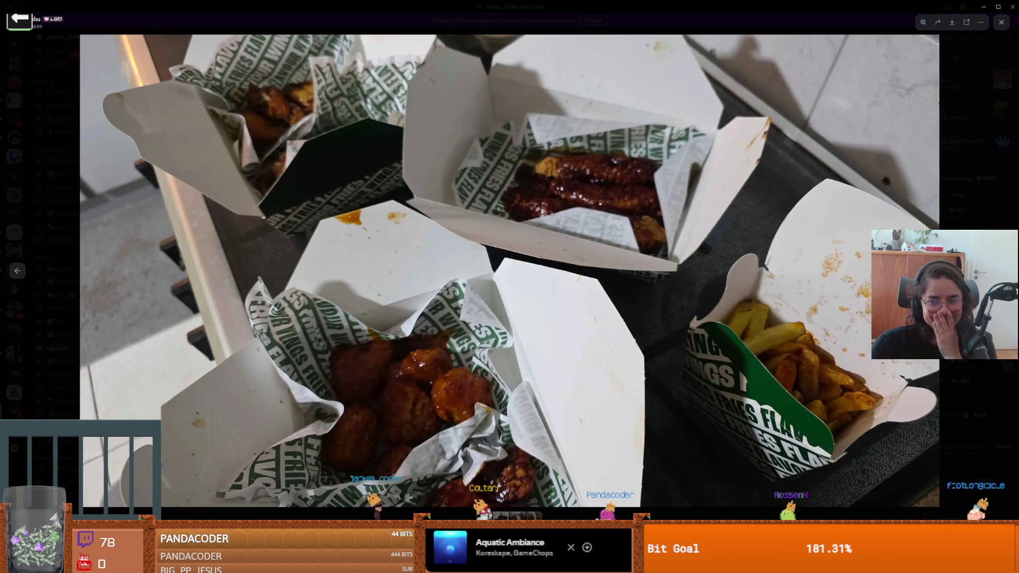
pyautogui.press('Right')
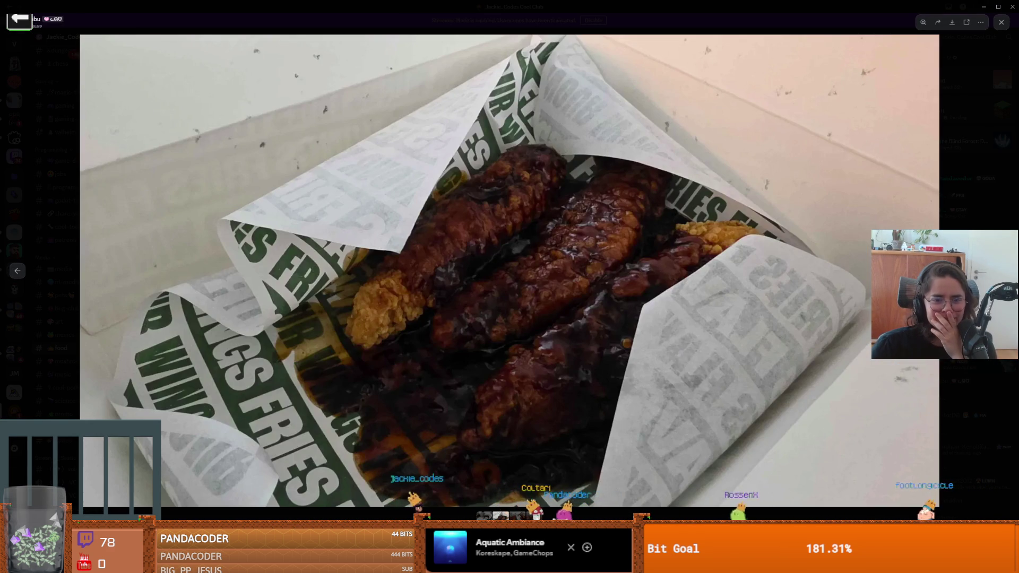
pyautogui.press('Right')
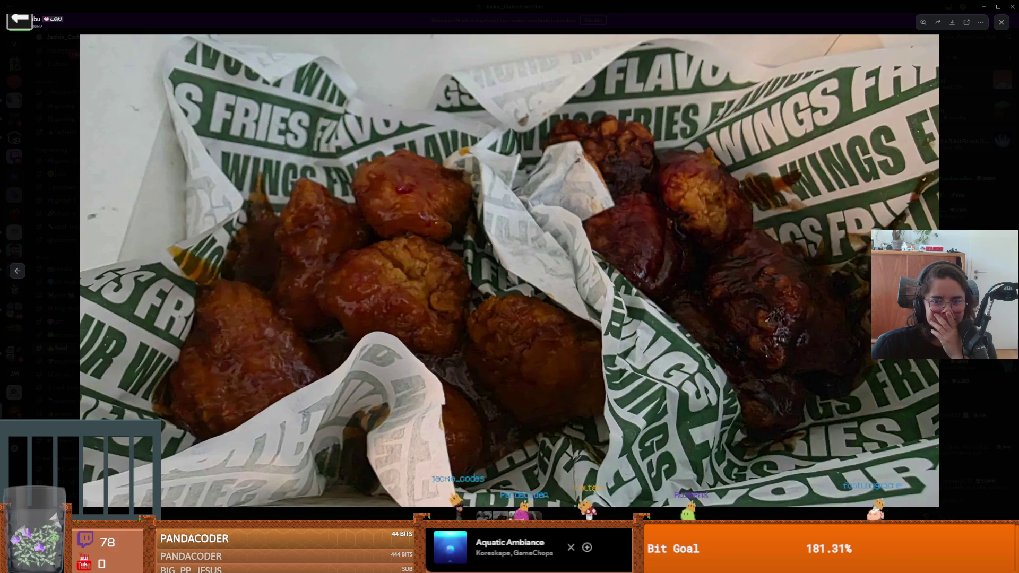
pyautogui.press('Right')
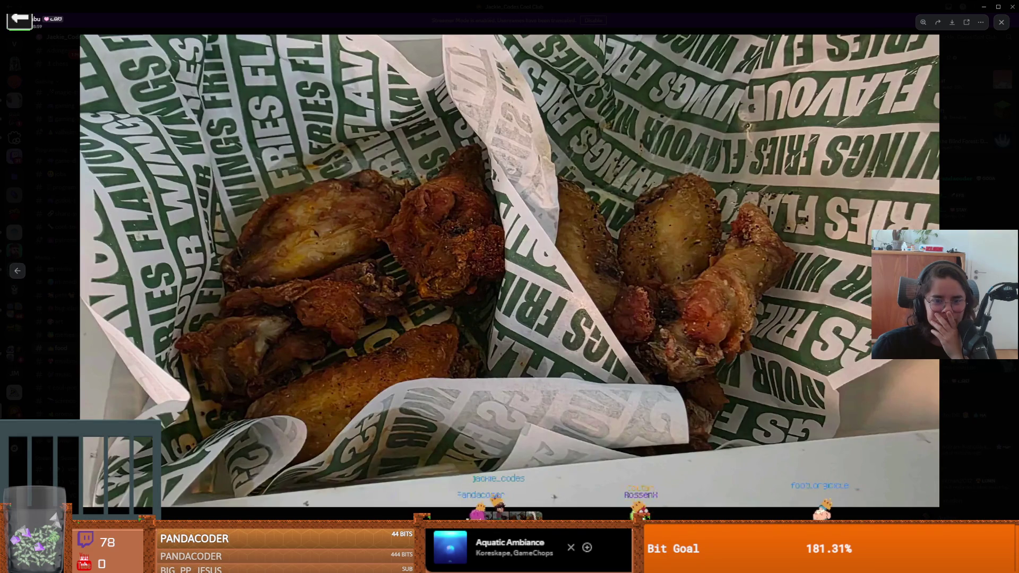
pyautogui.click(25, 276)
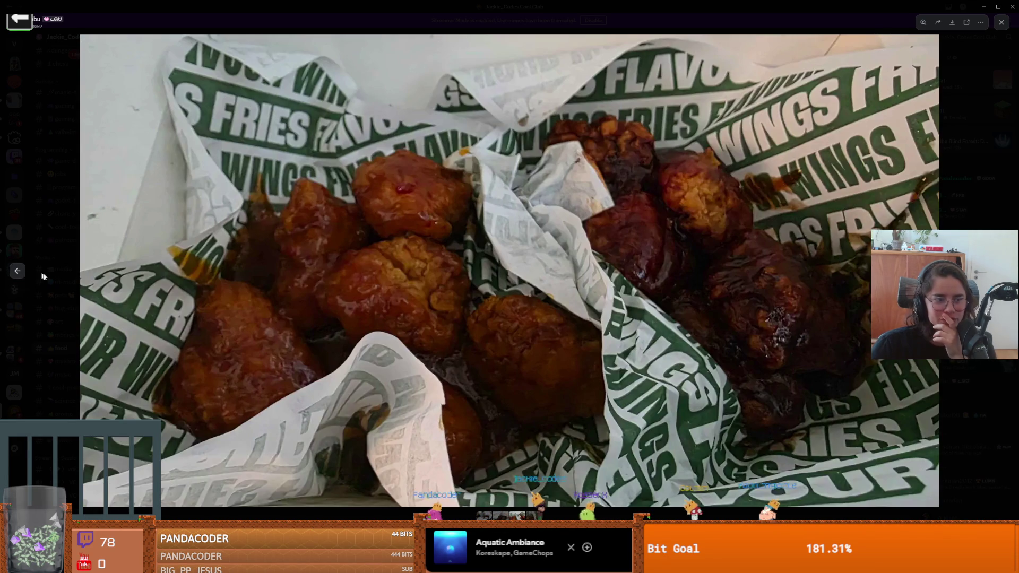
pyautogui.press('Right')
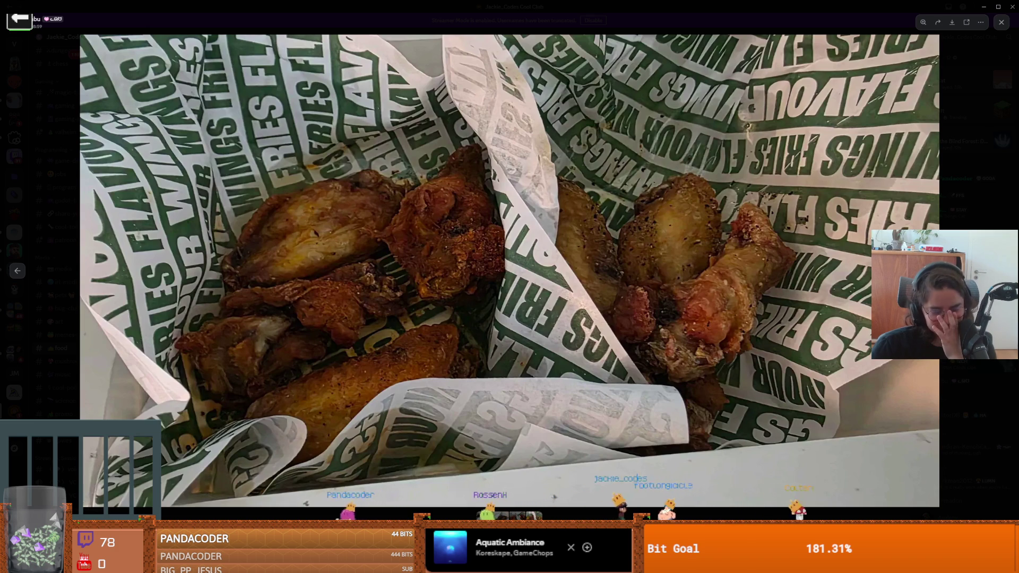
pyautogui.press('Left')
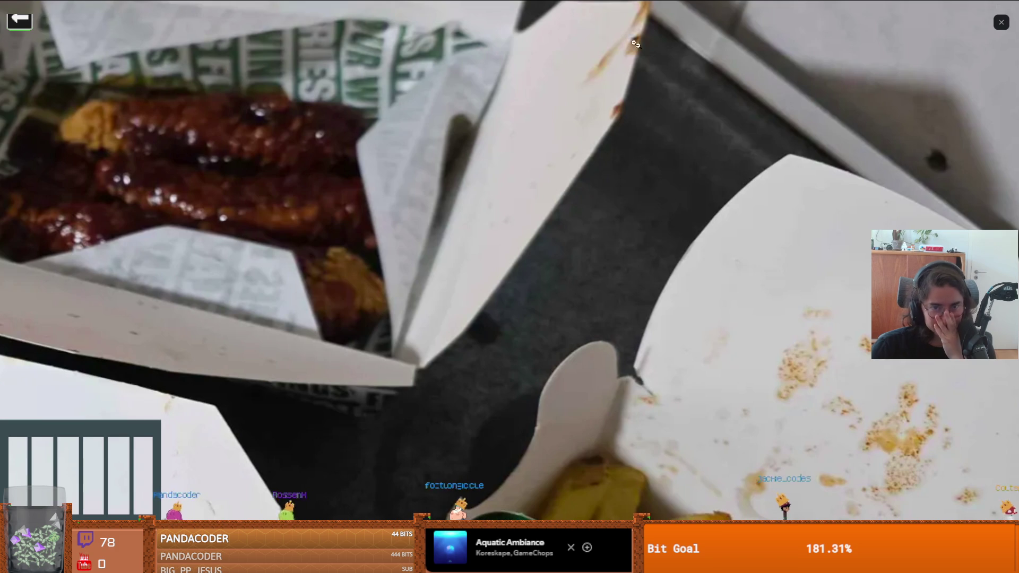
pyautogui.hotkey('alt', 'Tab')
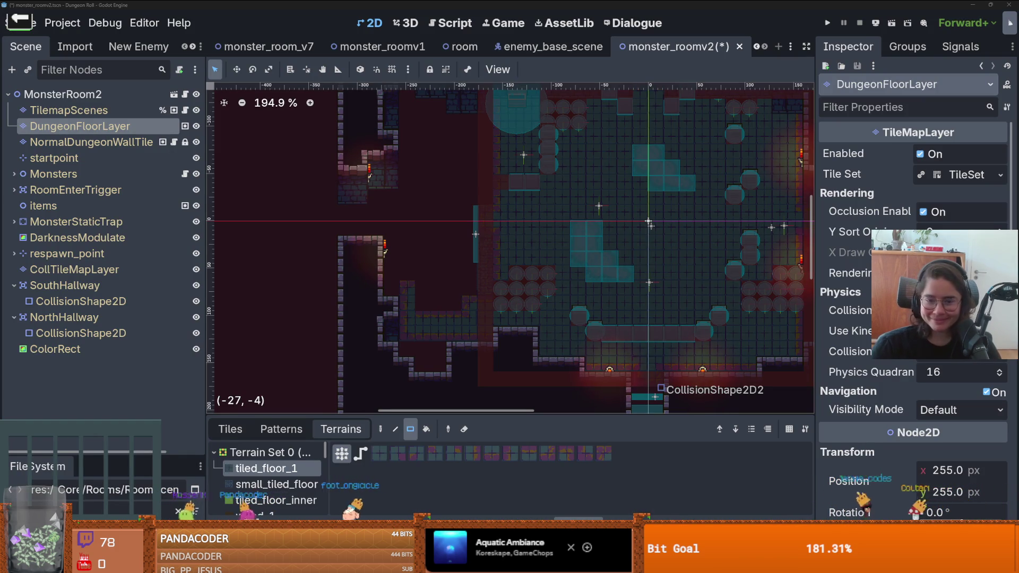
# - Paint tiled_floor_1 rectangles and single cells into the gap and passage left of the room
pyautogui.scroll(2, 450, 301)
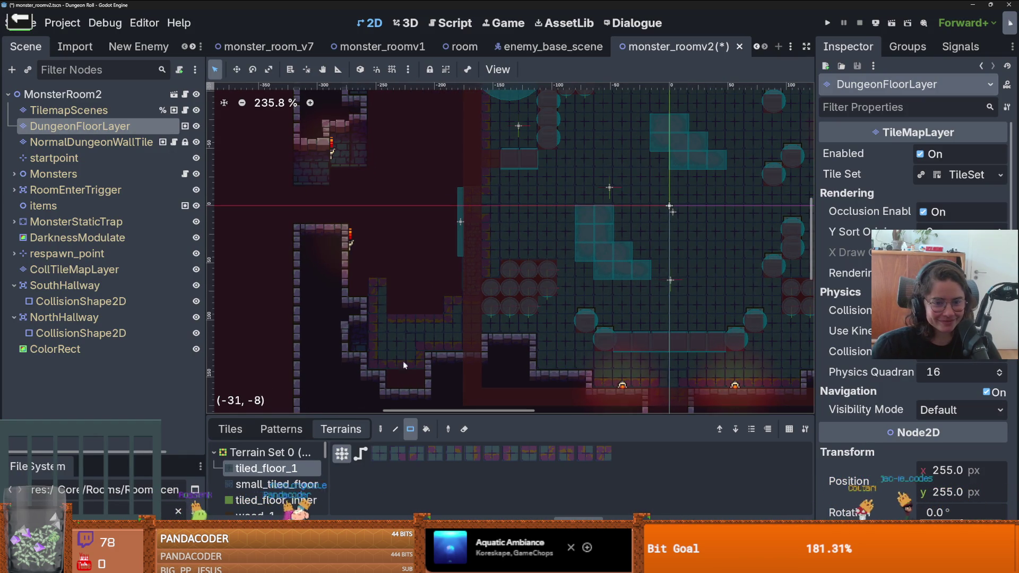
pyautogui.scroll(-2, 409, 375)
pyautogui.moveTo(386, 308); pyautogui.dragTo(455, 348)
pyautogui.click(455, 341)
pyautogui.click(428, 353)
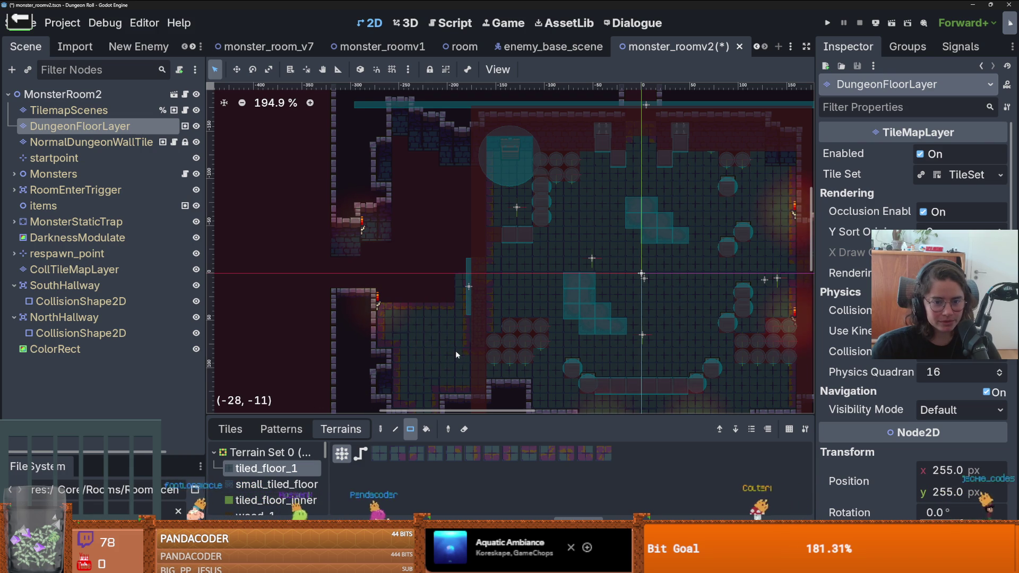
pyautogui.moveTo(336, 269); pyautogui.dragTo(455, 293)
pyautogui.moveTo(456, 308)
pyautogui.mouseDown()
pyautogui.moveTo(424, 299)
pyautogui.moveTo(438, 185)
pyautogui.moveTo(422, 197)
pyautogui.moveTo(422, 247)
pyautogui.moveTo(403, 150)
pyautogui.moveTo(395, 276)
pyautogui.moveTo(372, 270)
pyautogui.moveTo(389, 320)
pyautogui.mouseUp()
# - Paint floor blocks into the lower part of the empty area right of the room
pyautogui.scroll(-3, 437, 240)
pyautogui.scroll(3, 474, 249)
pyautogui.scroll(-1, 421, 244)
pyautogui.hscroll(4, 478, 286)
pyautogui.scroll(-1, 499, 297)
pyautogui.hscroll(1, 499, 298)
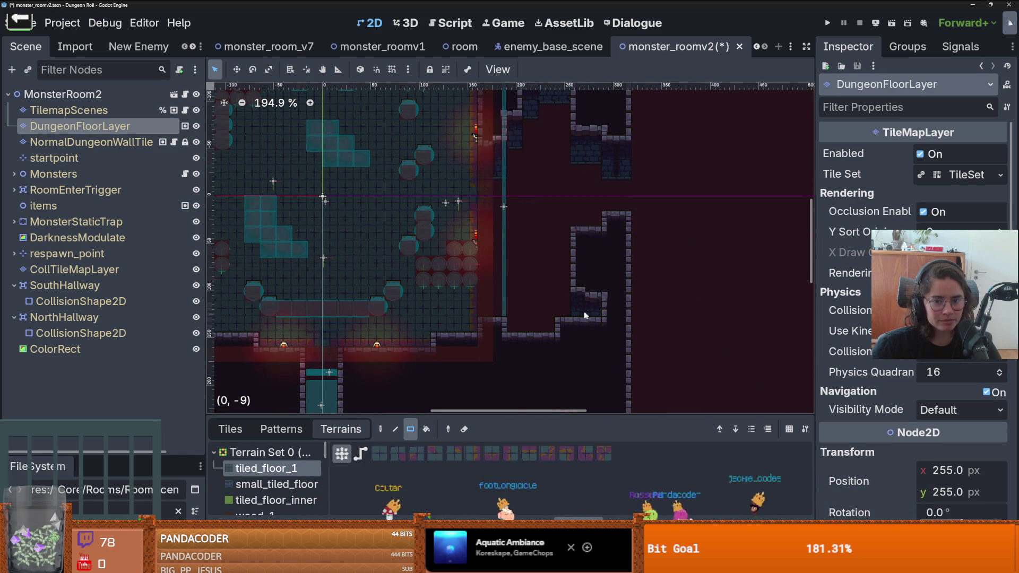
pyautogui.moveTo(514, 307)
pyautogui.mouseDown()
pyautogui.moveTo(543, 324)
pyautogui.moveTo(562, 309)
pyautogui.moveTo(484, 248)
pyautogui.mouseUp()
pyautogui.moveTo(484, 188); pyautogui.dragTo(531, 225)
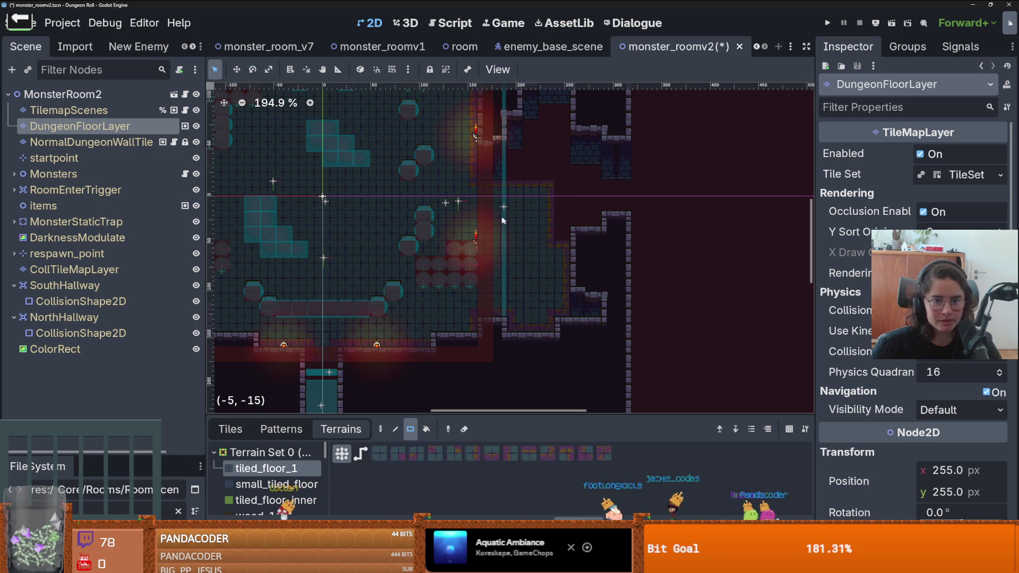
pyautogui.moveTo(552, 186); pyautogui.dragTo(556, 229)
# - Fill the remaining dark area right of the room with tiled floor
pyautogui.scroll(1, 556, 236)
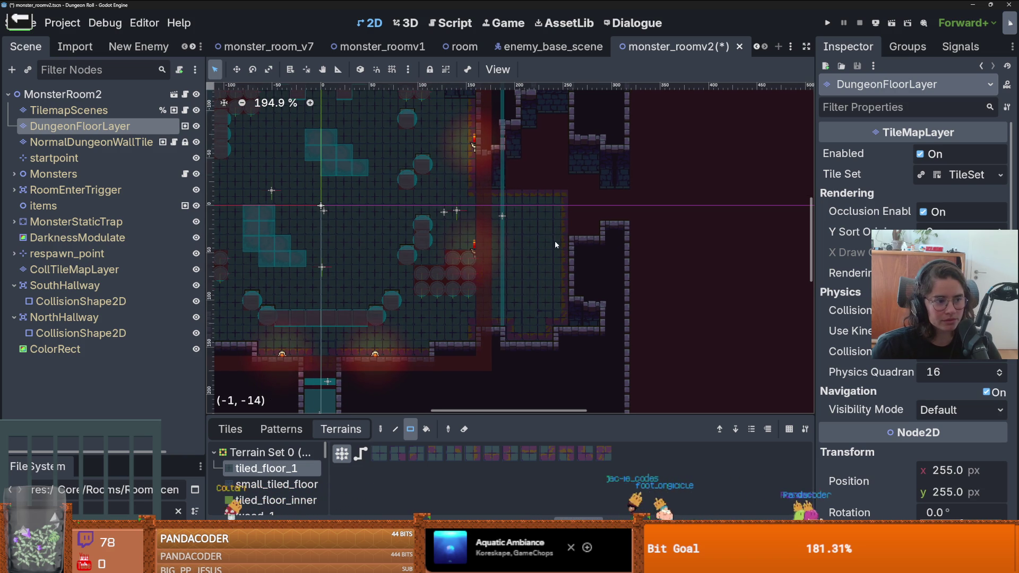
pyautogui.moveTo(621, 198)
pyautogui.mouseDown()
pyautogui.moveTo(607, 218)
pyautogui.moveTo(571, 218)
pyautogui.moveTo(576, 183)
pyautogui.moveTo(505, 180)
pyautogui.moveTo(531, 159)
pyautogui.moveTo(561, 174)
pyautogui.mouseUp()
pyautogui.scroll(1, 539, 217)
pyautogui.moveTo(560, 134); pyautogui.dragTo(545, 147)
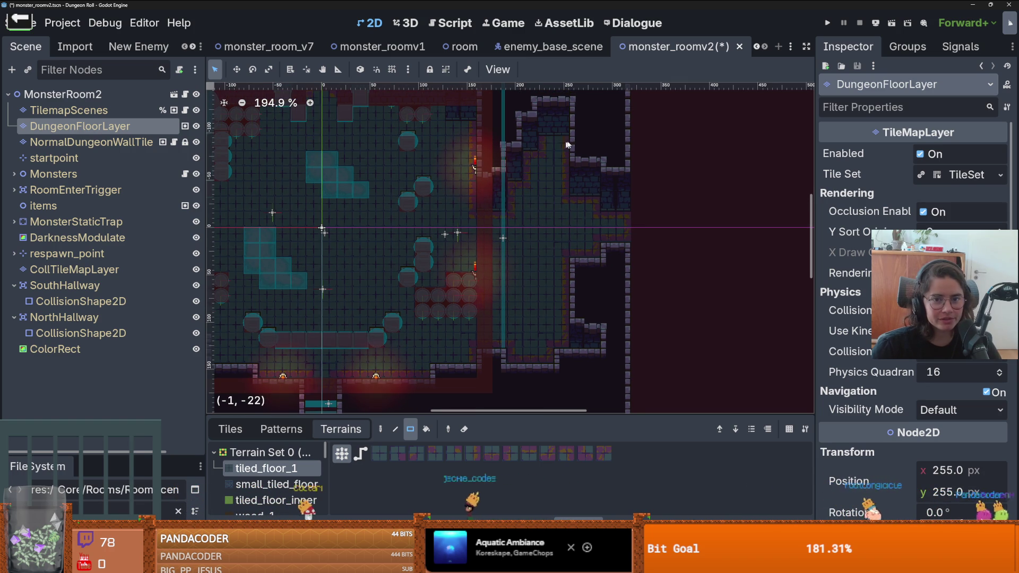
pyautogui.scroll(2, 485, 201)
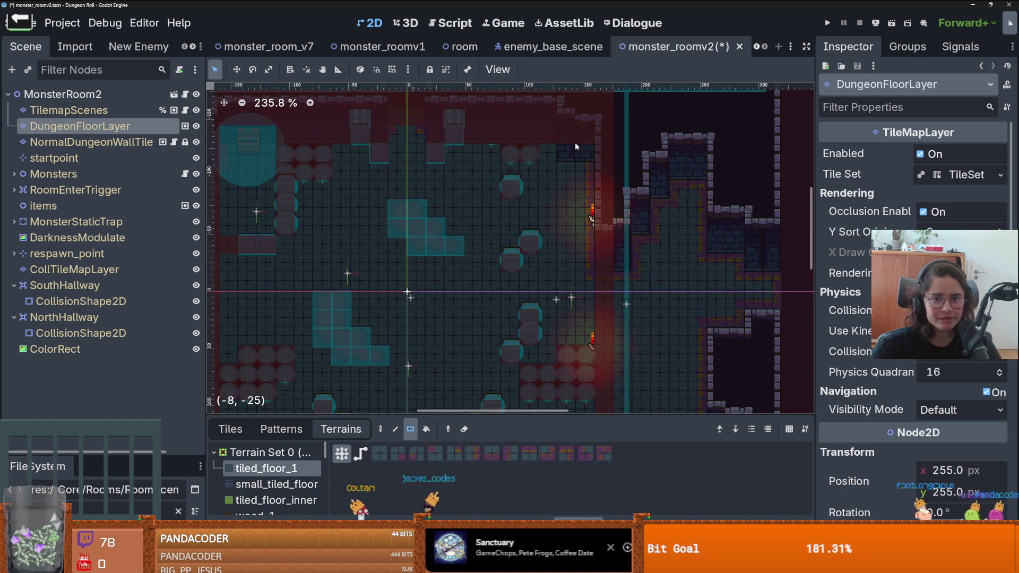
pyautogui.scroll(1, 569, 157)
pyautogui.hscroll(-1, 569, 157)
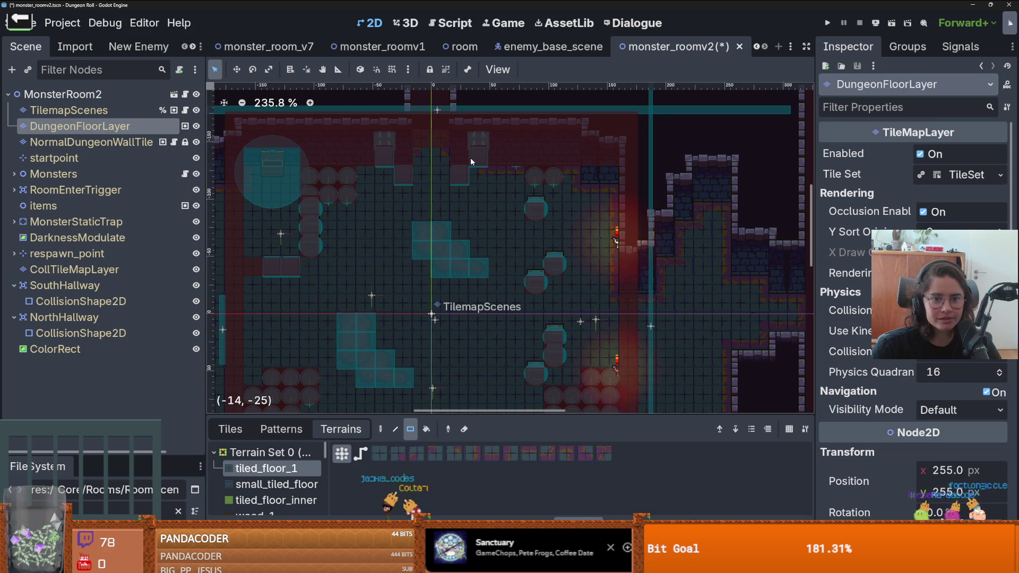
pyautogui.scroll(2, 451, 181)
pyautogui.hscroll(-3, 452, 181)
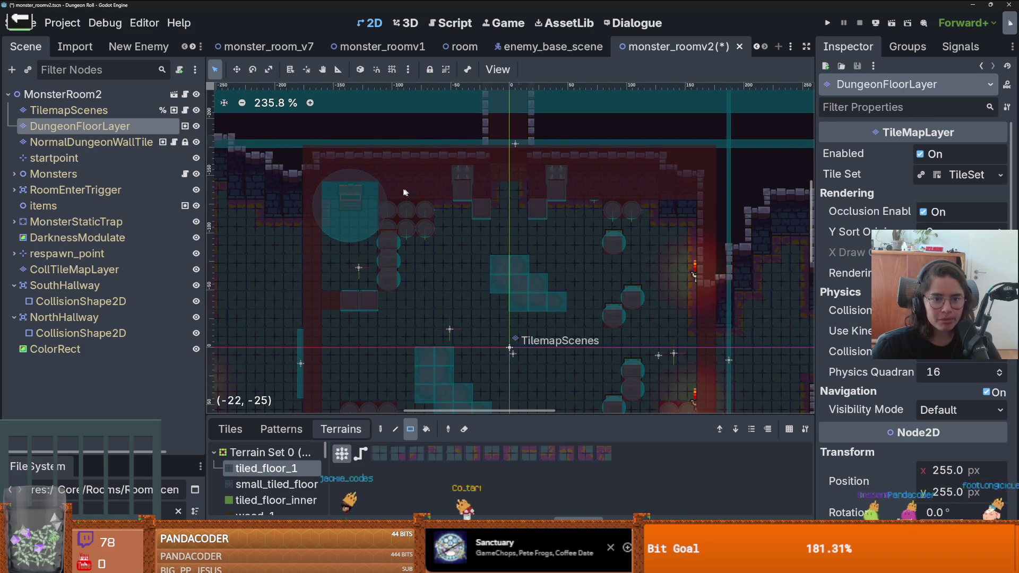
pyautogui.scroll(-3, 413, 193)
pyautogui.scroll(4, 360, 195)
pyautogui.scroll(-3, 446, 212)
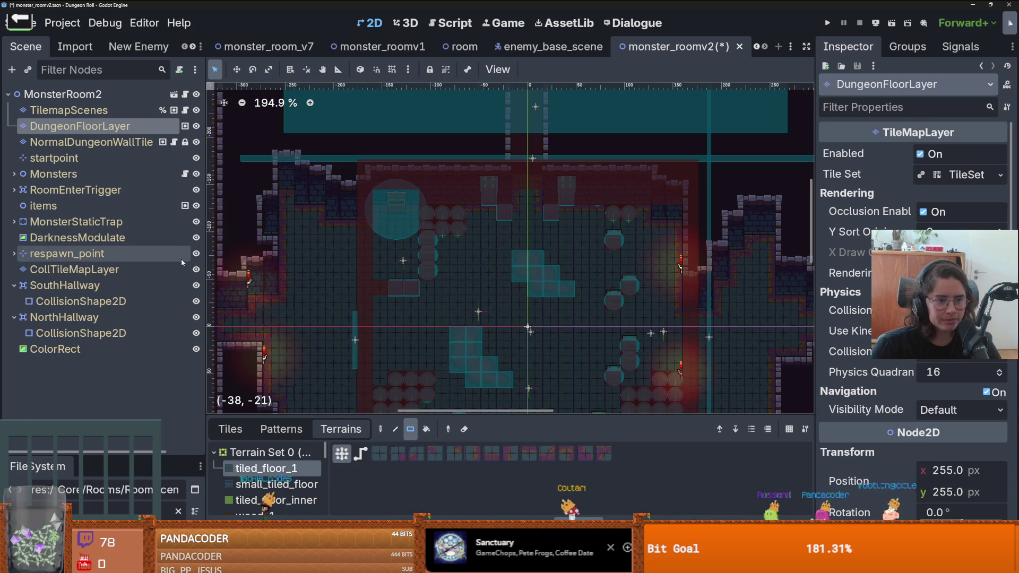
pyautogui.click(80, 110)
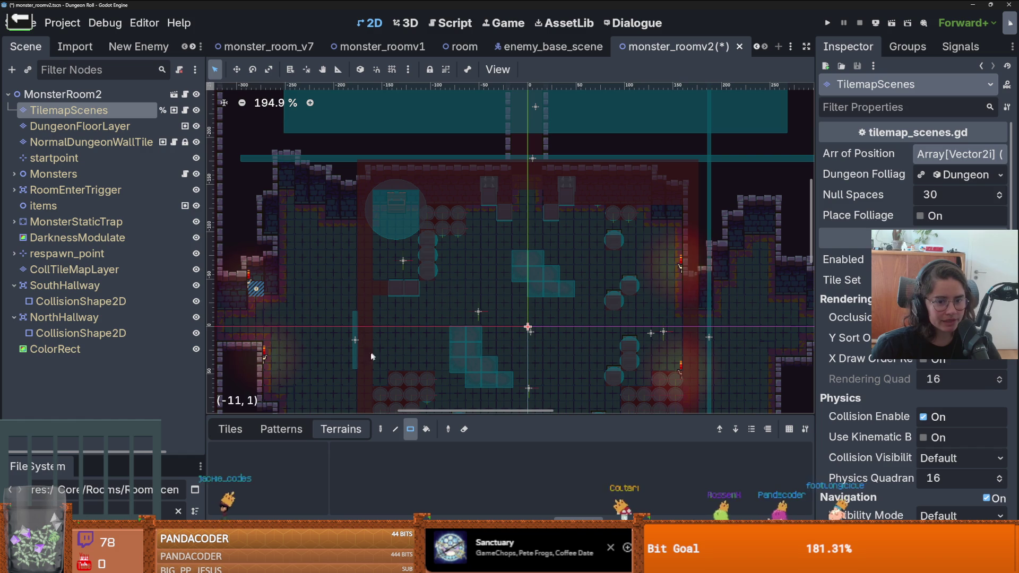
# - Box-select four scene tiles on TilemapScenes and save monster_roomv2 with Ctrl+S
pyautogui.click(230, 429)
pyautogui.moveTo(466, 162)
pyautogui.mouseDown()
pyautogui.moveTo(588, 235)
pyautogui.moveTo(555, 232)
pyautogui.moveTo(559, 248)
pyautogui.mouseUp()
pyautogui.scroll(3, 559, 247)
pyautogui.scroll(-3, 561, 249)
pyautogui.hotkey('ctrl', 's')
pyautogui.scroll(-2, 528, 263)
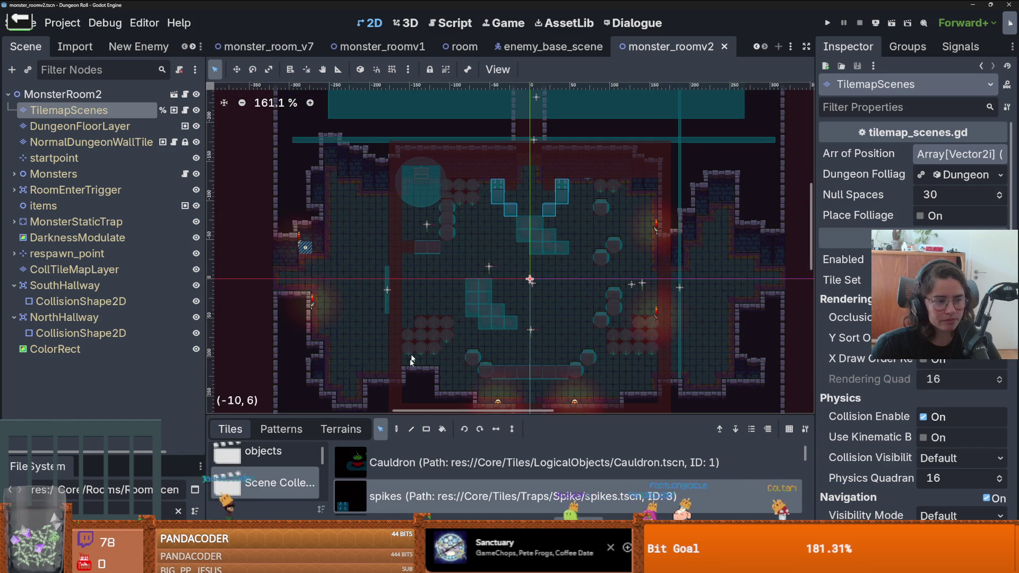
pyautogui.scroll(-2, 416, 334)
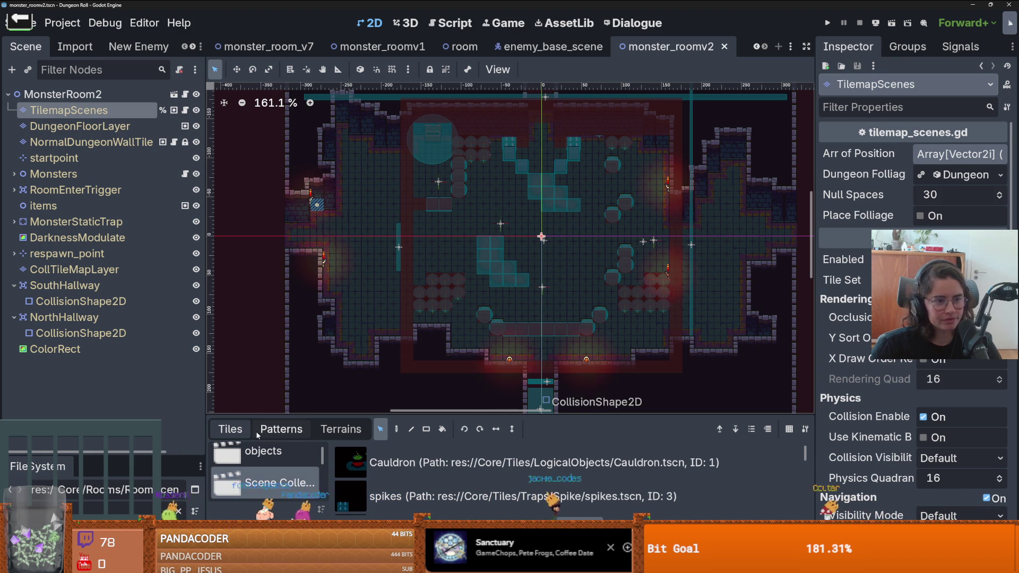
# - On CollTileMapLayer, pick the first atlas collision tile and switch Paint to eraser mode
pyautogui.click(75, 269)
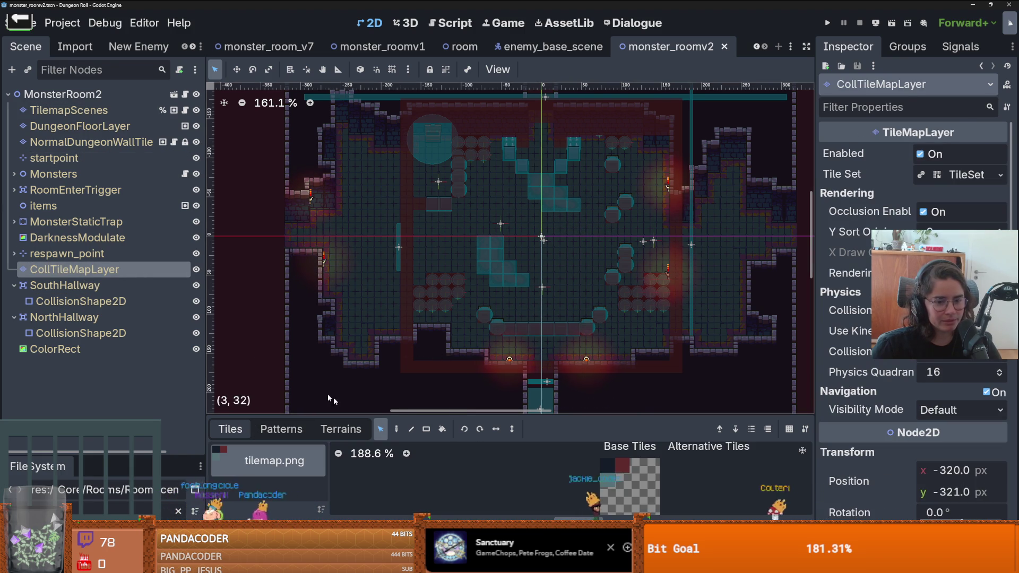
pyautogui.click(623, 465)
pyautogui.moveTo(412, 328)
pyautogui.mouseDown()
pyautogui.moveTo(409, 261)
pyautogui.moveTo(408, 401)
pyautogui.mouseUp()
pyautogui.click(397, 429)
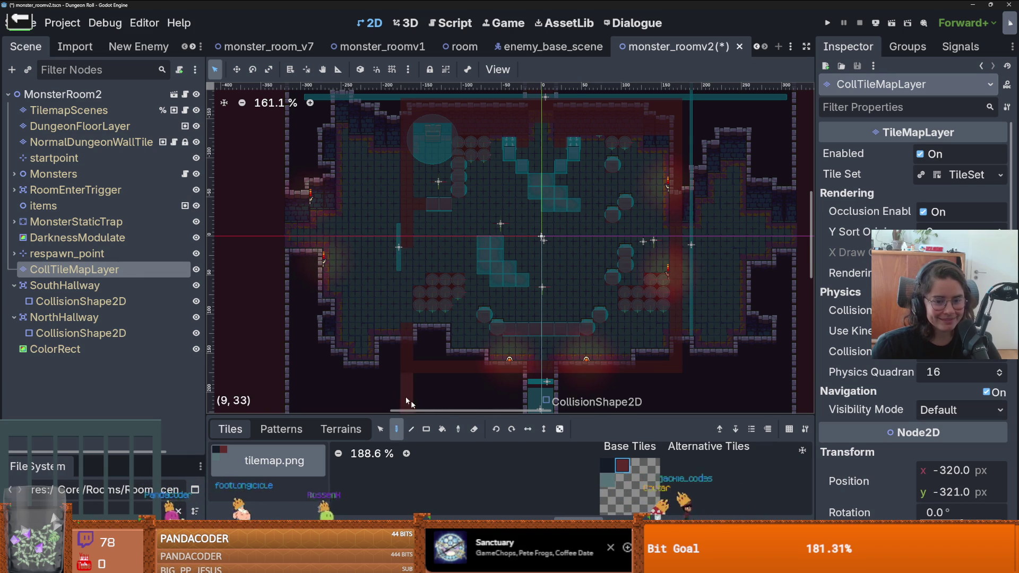
pyautogui.click(469, 430)
# - Erase the four cyan collision tiles near the top centre of the room
pyautogui.scroll(2, 412, 357)
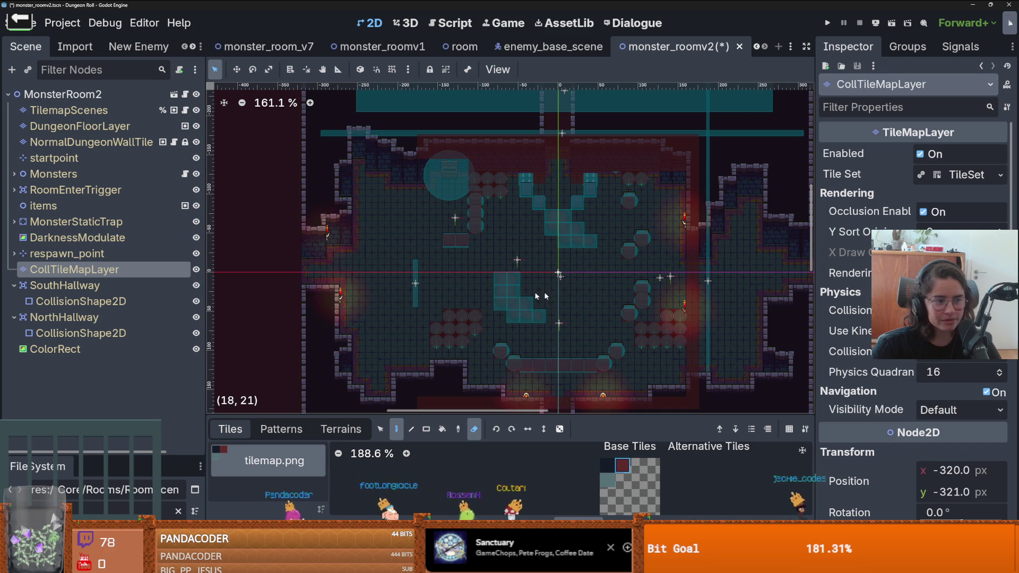
pyautogui.hscroll(5, 471, 307)
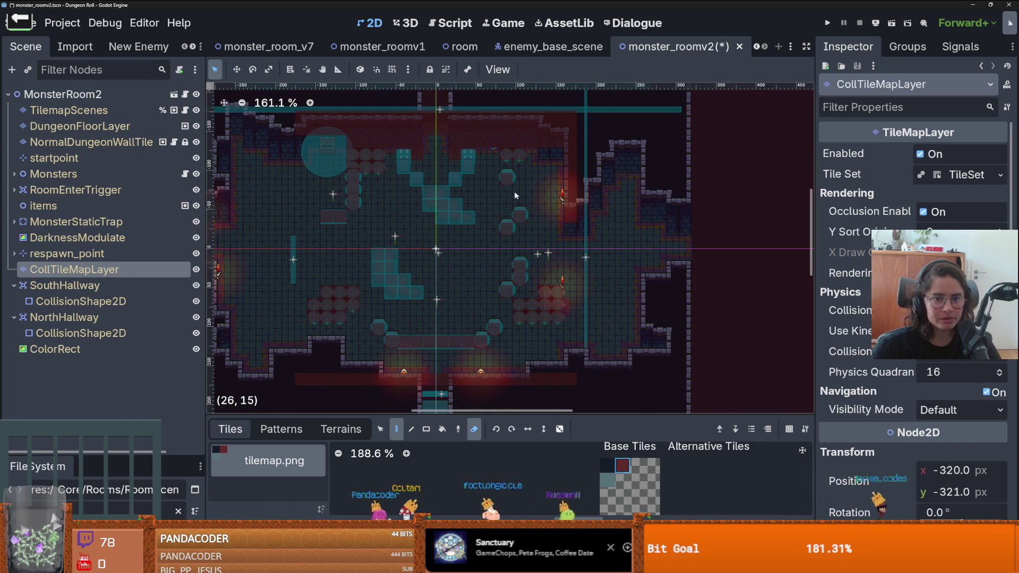
pyautogui.scroll(3, 498, 201)
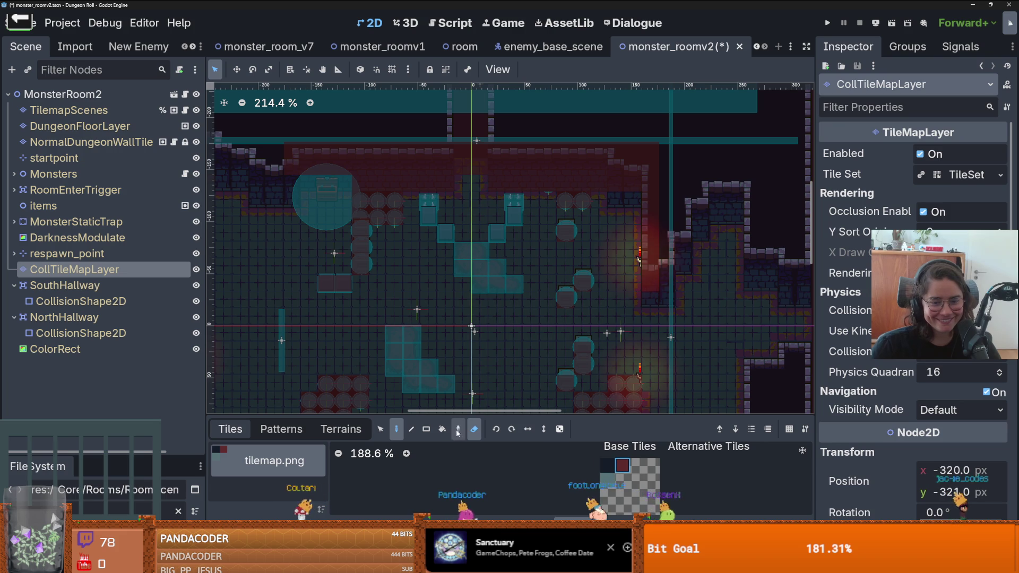
pyautogui.scroll(2, 465, 204)
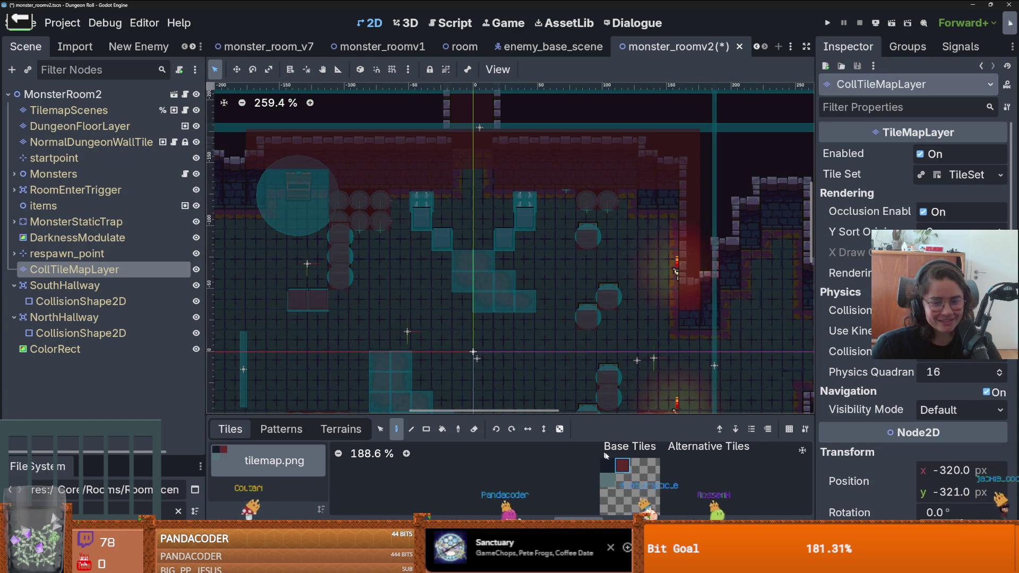
pyautogui.click(425, 210)
pyautogui.click(435, 233)
pyautogui.click(504, 238)
pyautogui.click(527, 209)
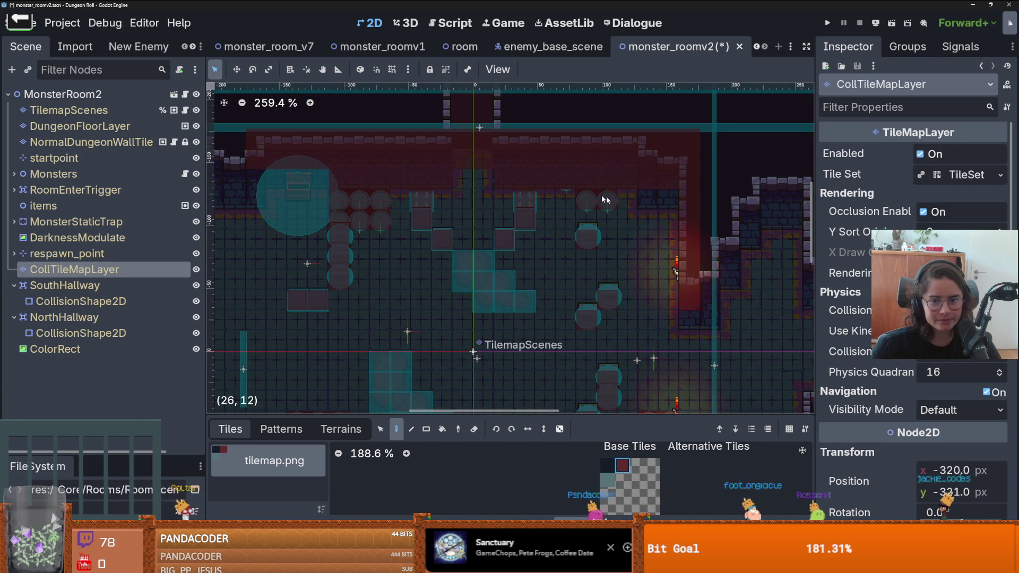
pyautogui.moveTo(575, 291); pyautogui.dragTo(519, 276)
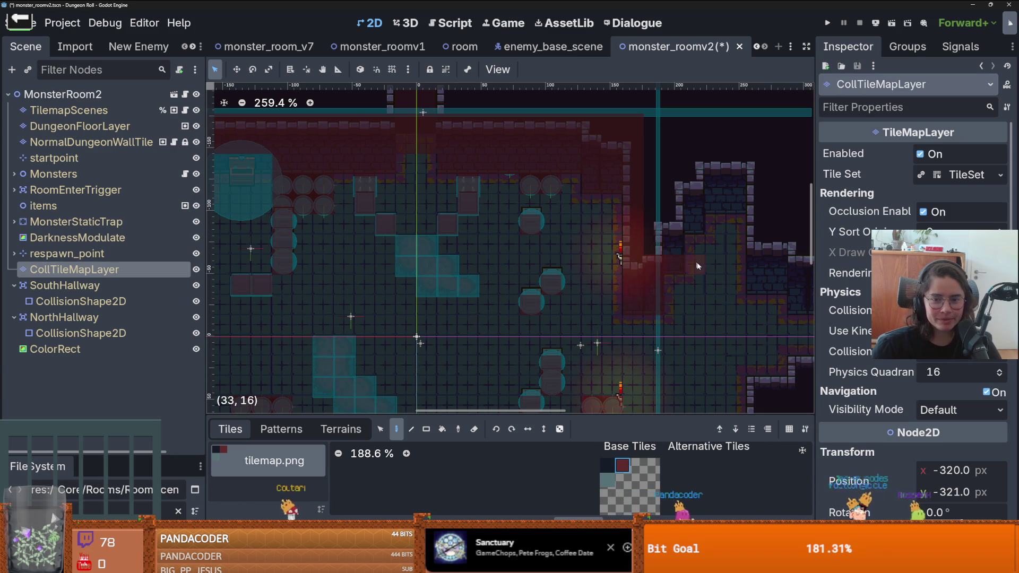
pyautogui.scroll(-1, 689, 263)
pyautogui.moveTo(642, 281); pyautogui.dragTo(531, 223)
pyautogui.scroll(-2, 562, 333)
pyautogui.click(99, 139)
# - Show NormalDungeonWallTile's wall terrains and inspect the room's lower walls
pyautogui.click(341, 429)
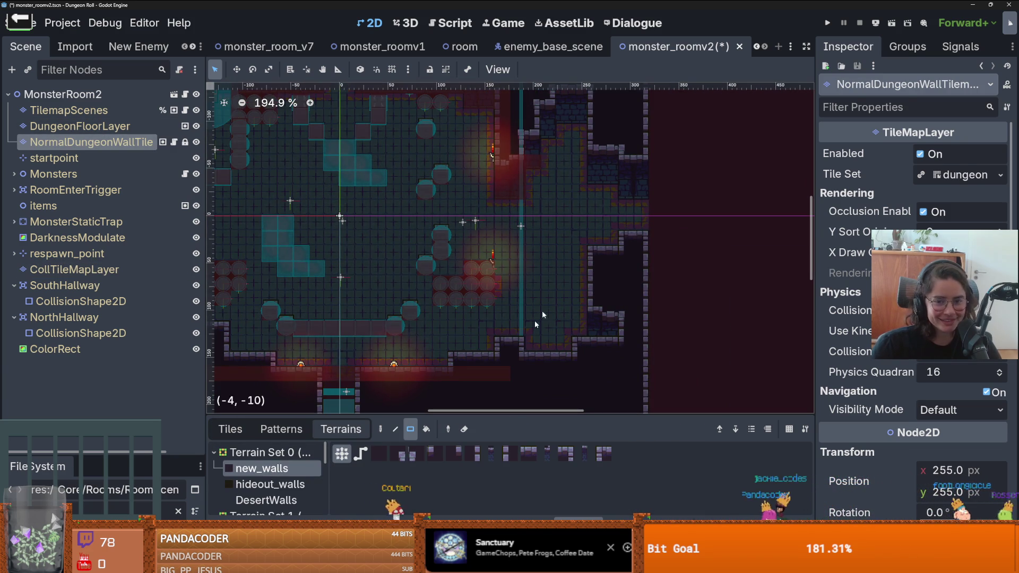
pyautogui.scroll(-2, 801, 358)
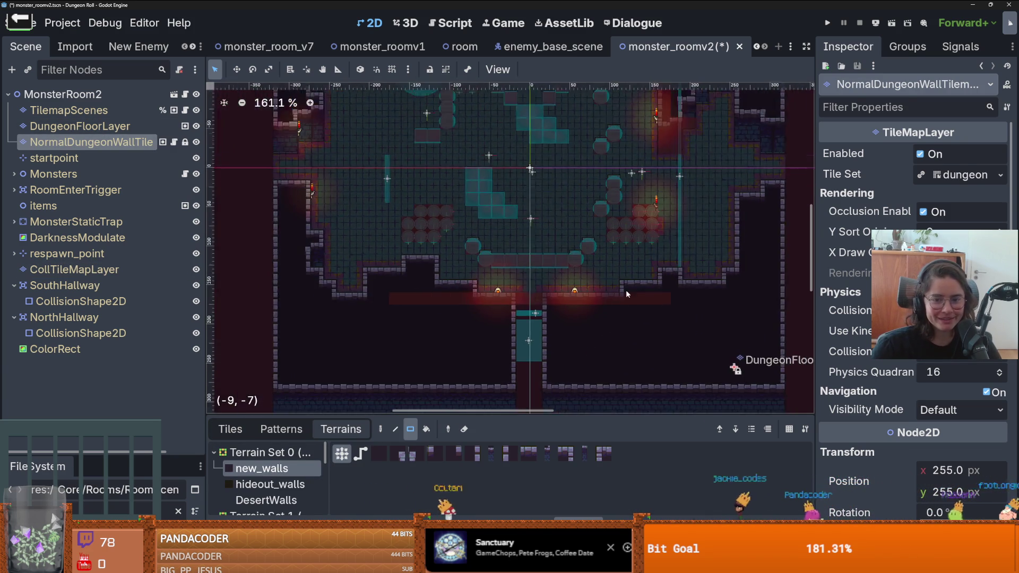
pyautogui.scroll(2, 758, 371)
pyautogui.scroll(1, 533, 299)
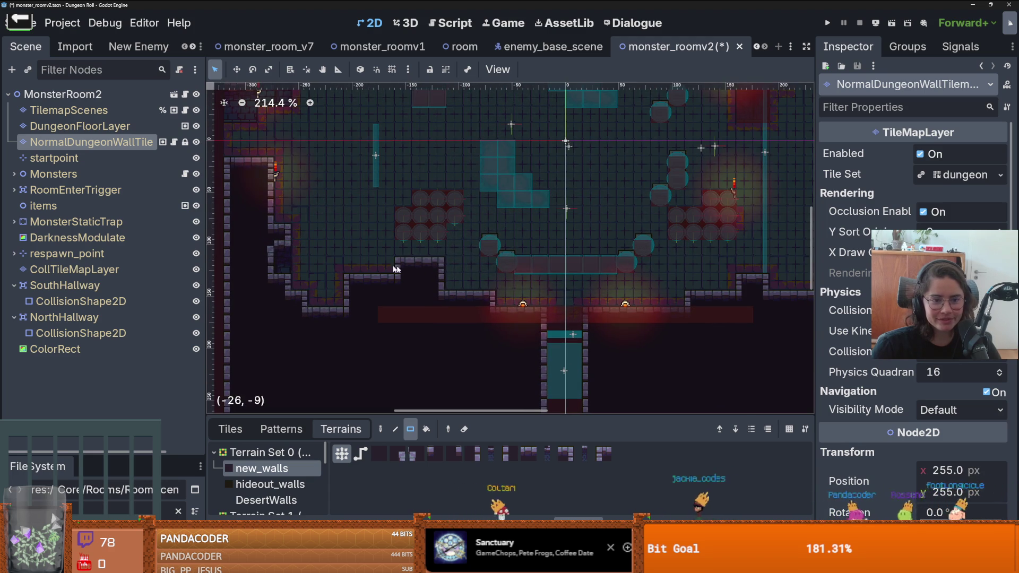
pyautogui.scroll(-2, 566, 239)
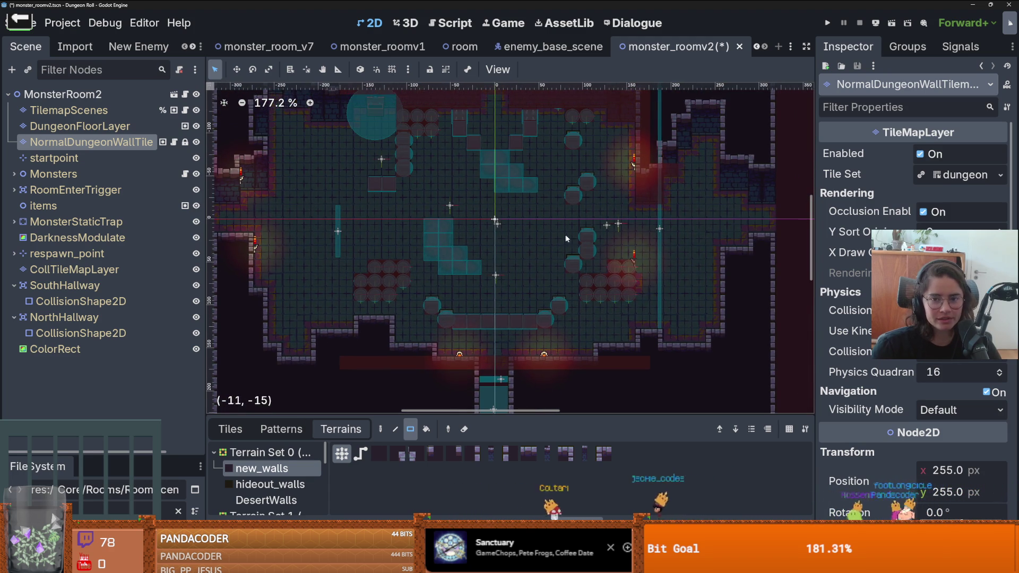
pyautogui.moveTo(532, 222); pyautogui.dragTo(624, 262)
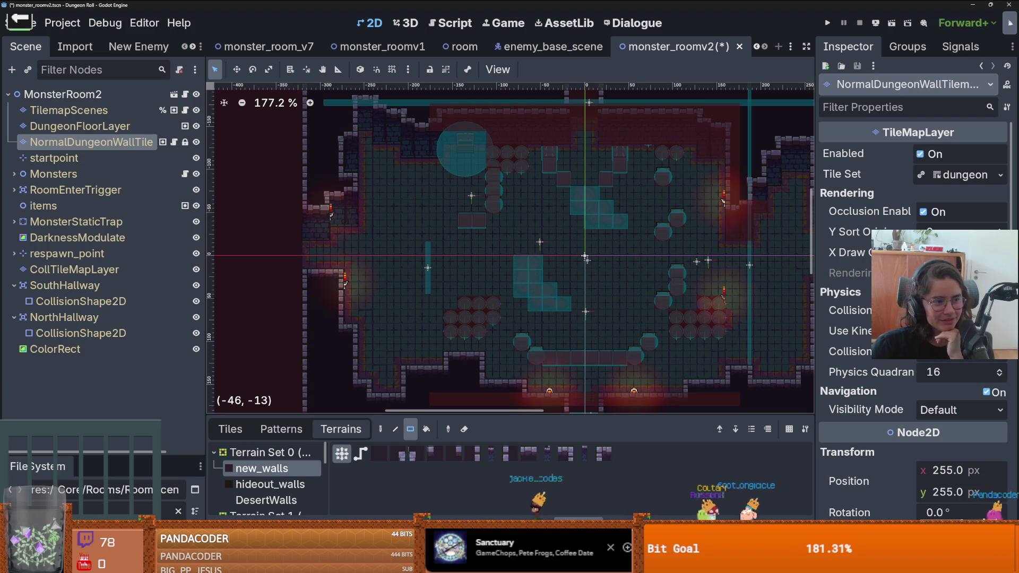
pyautogui.scroll(-1, 579, 319)
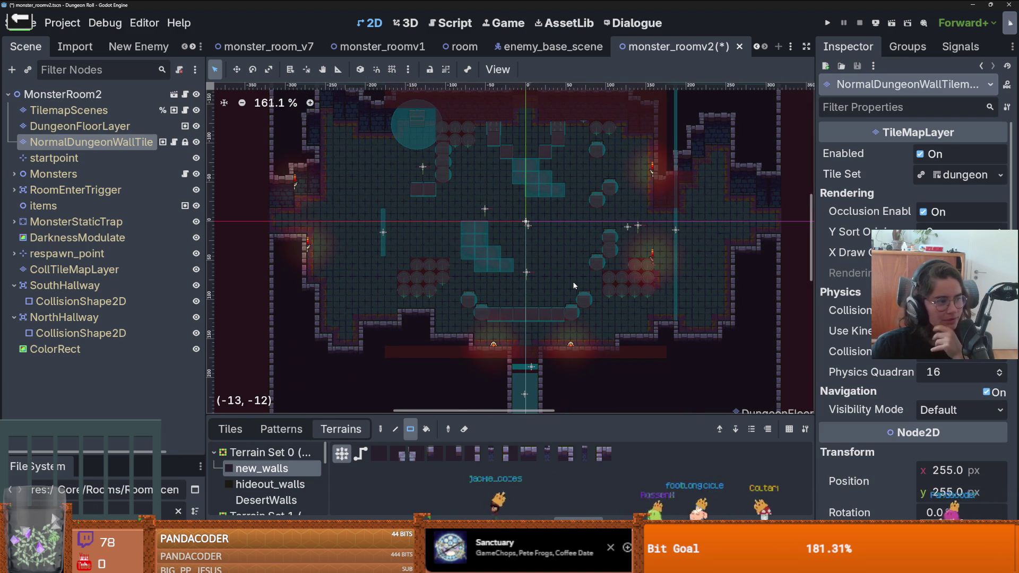
pyautogui.scroll(2, 558, 279)
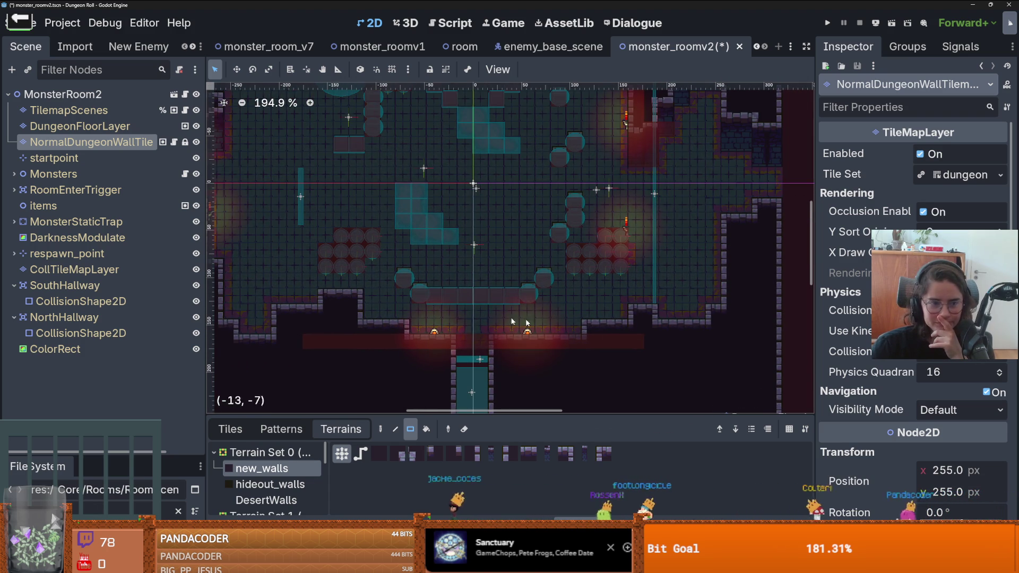
# - Move to DungeonFloorLayer and choose the tiled_floor_1 terrain for painting
pyautogui.press('Up')
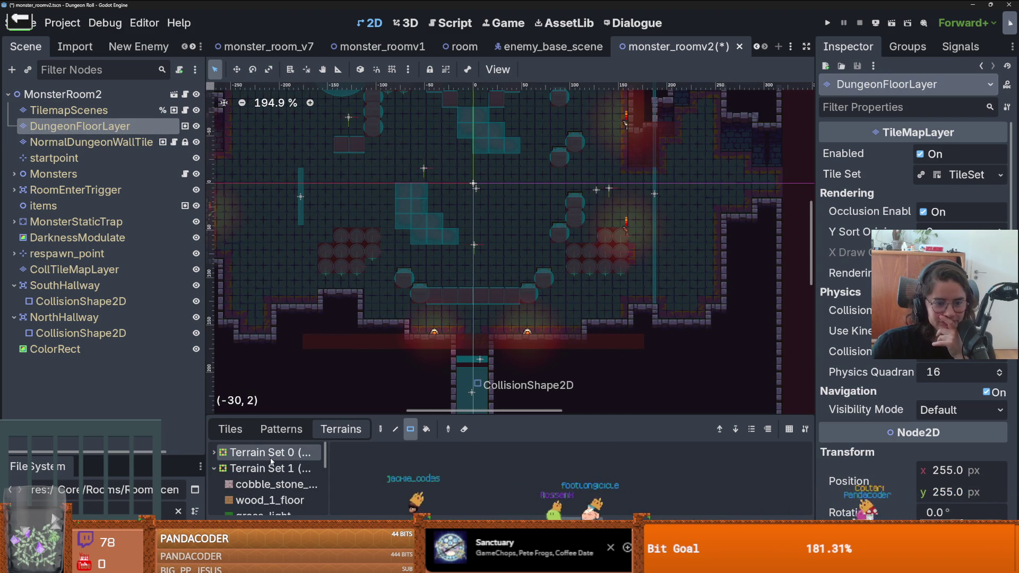
pyautogui.click(266, 468)
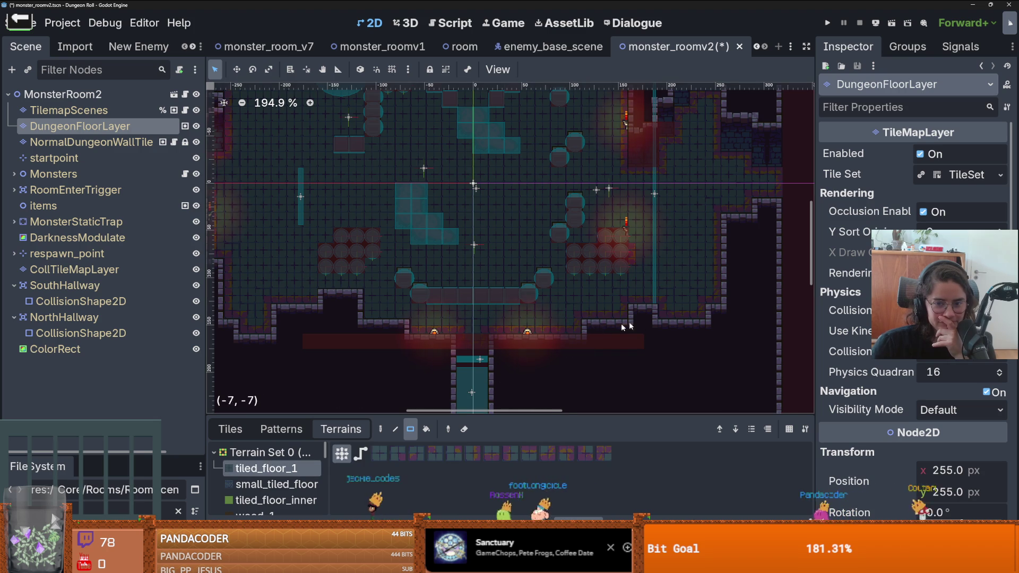
pyautogui.scroll(3, 658, 334)
pyautogui.hscroll(3, 676, 339)
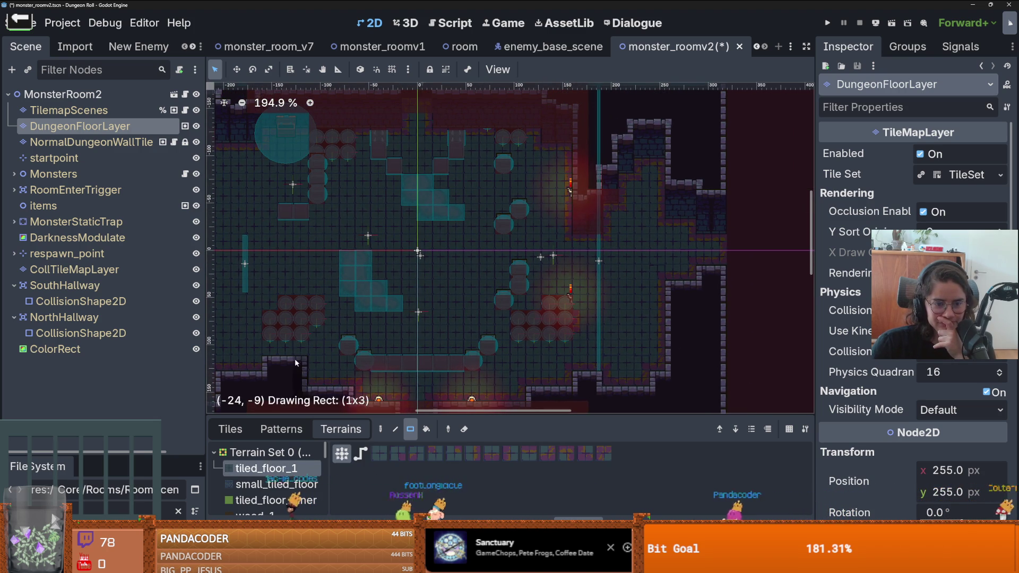
pyautogui.scroll(-2, 441, 342)
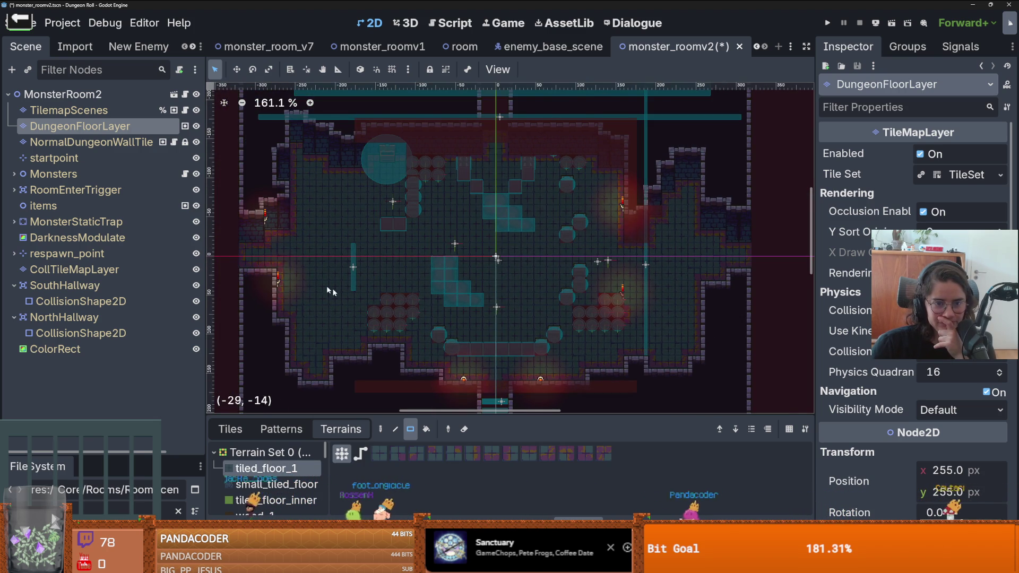
pyautogui.scroll(5, 384, 309)
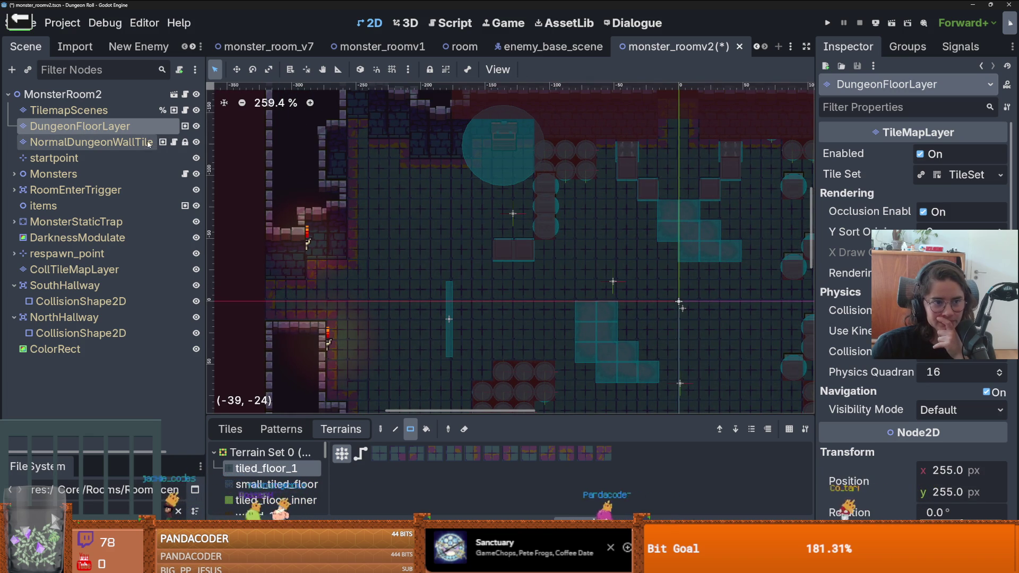
pyautogui.click(106, 111)
pyautogui.click(234, 430)
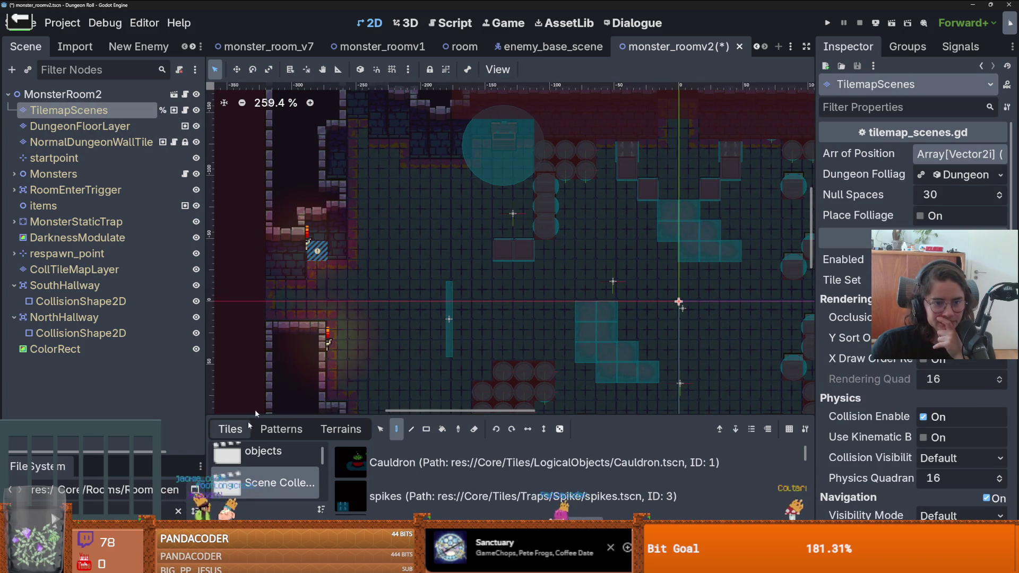
pyautogui.moveTo(388, 420); pyautogui.dragTo(379, 325)
pyautogui.click(372, 476)
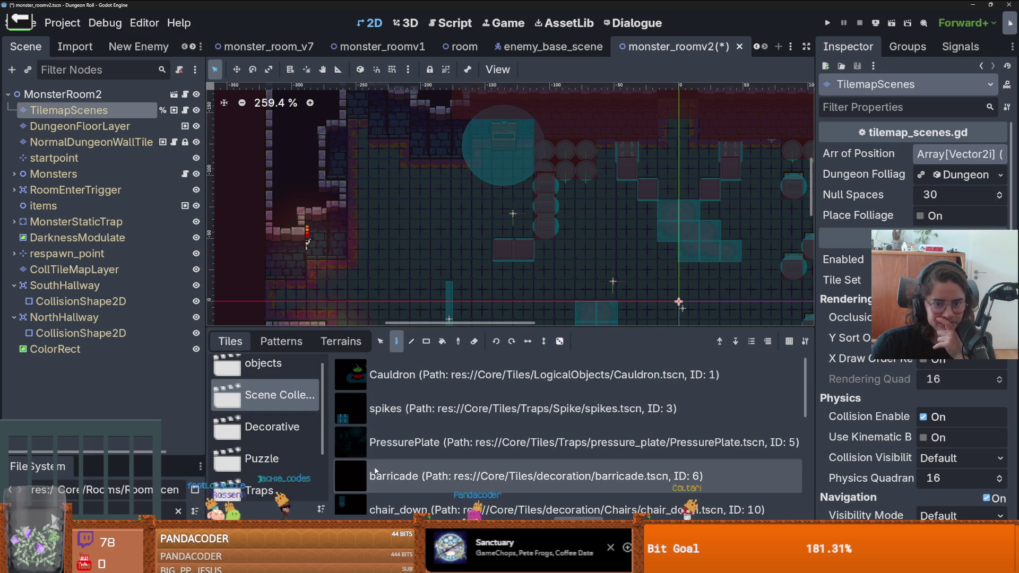
pyautogui.moveTo(466, 239); pyautogui.dragTo(464, 177)
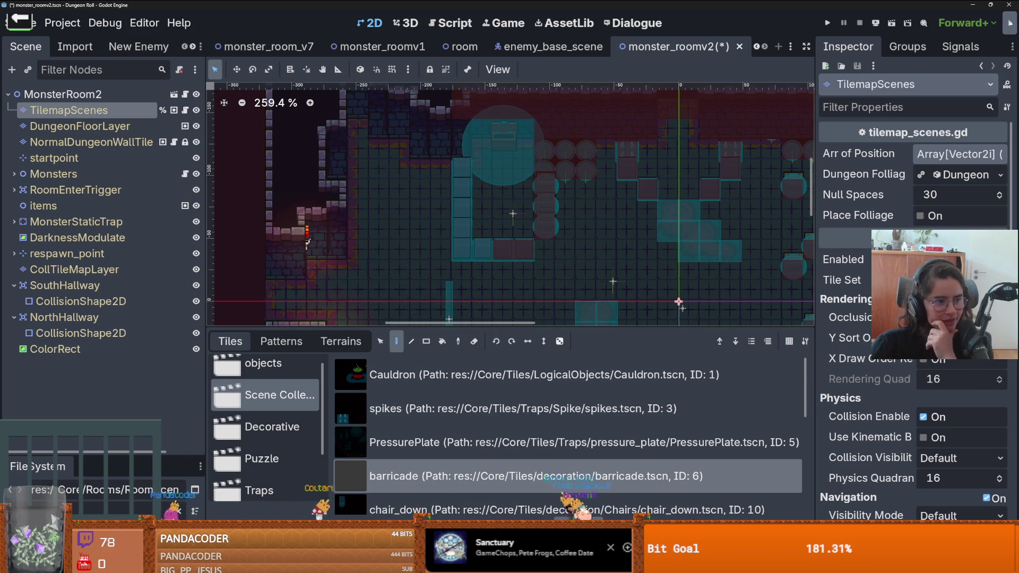
pyautogui.scroll(-1, 421, 191)
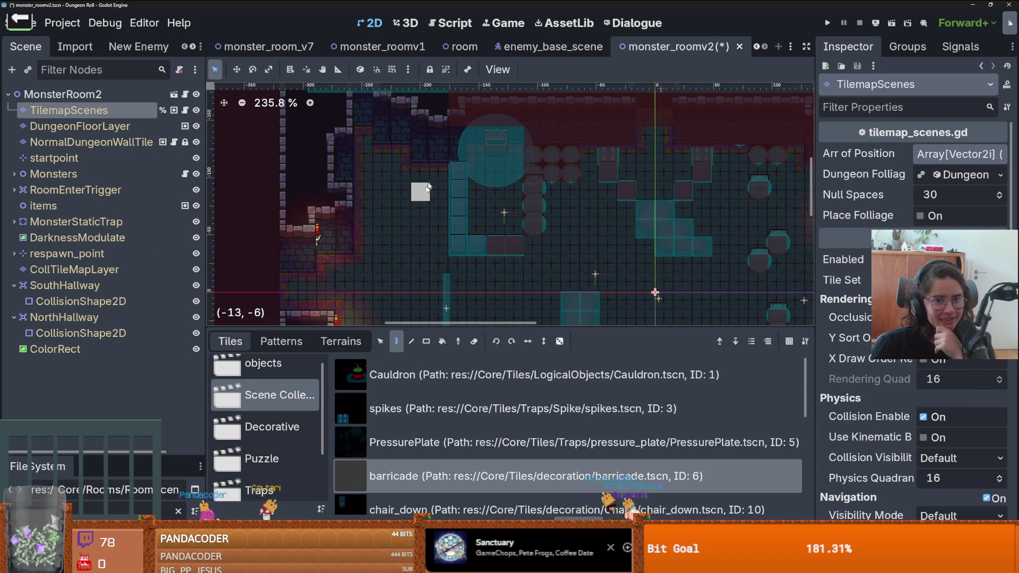
pyautogui.scroll(-2, 441, 183)
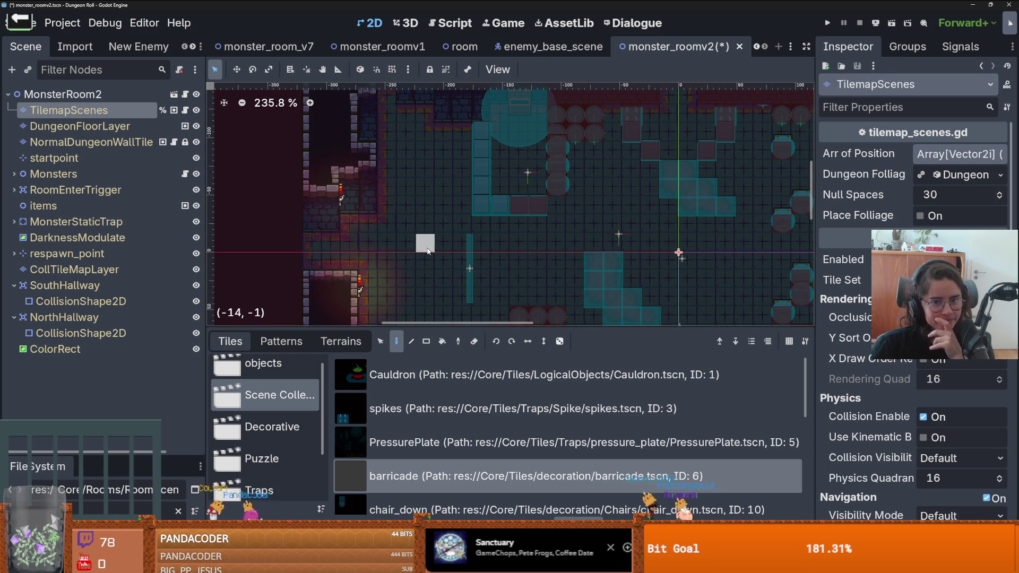
pyautogui.scroll(-3, 390, 205)
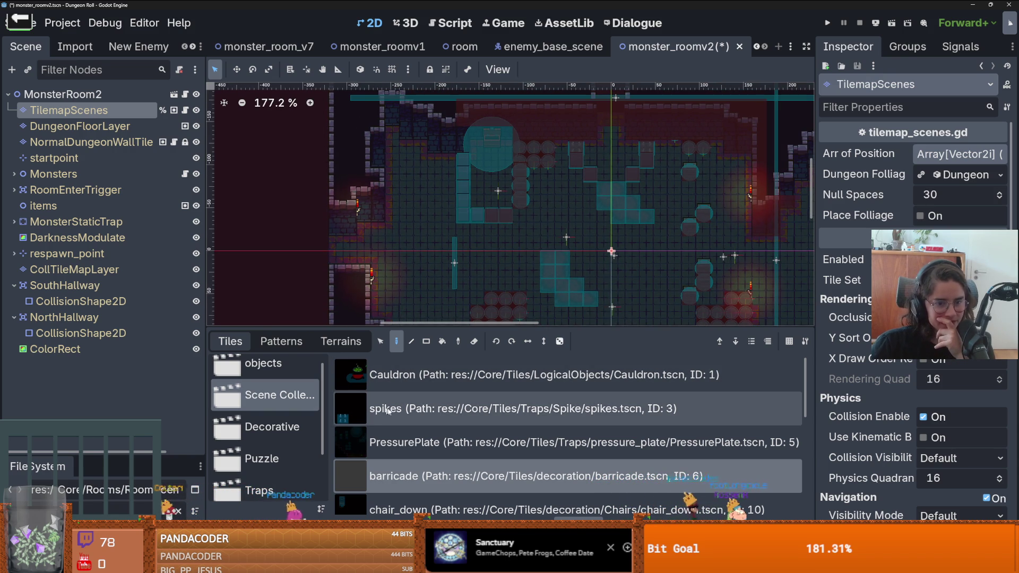
pyautogui.scroll(-10, 404, 430)
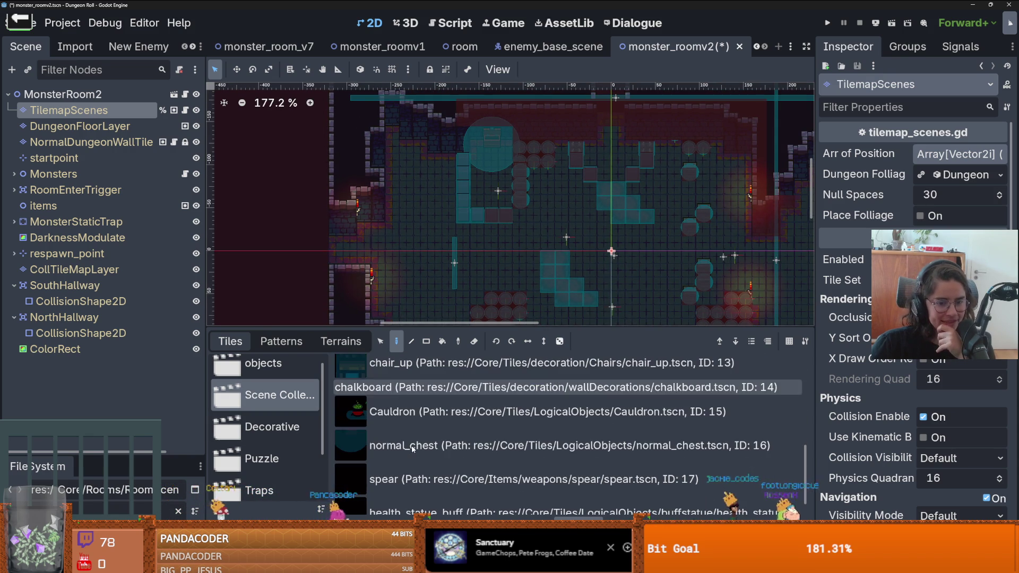
pyautogui.scroll(2, 408, 416)
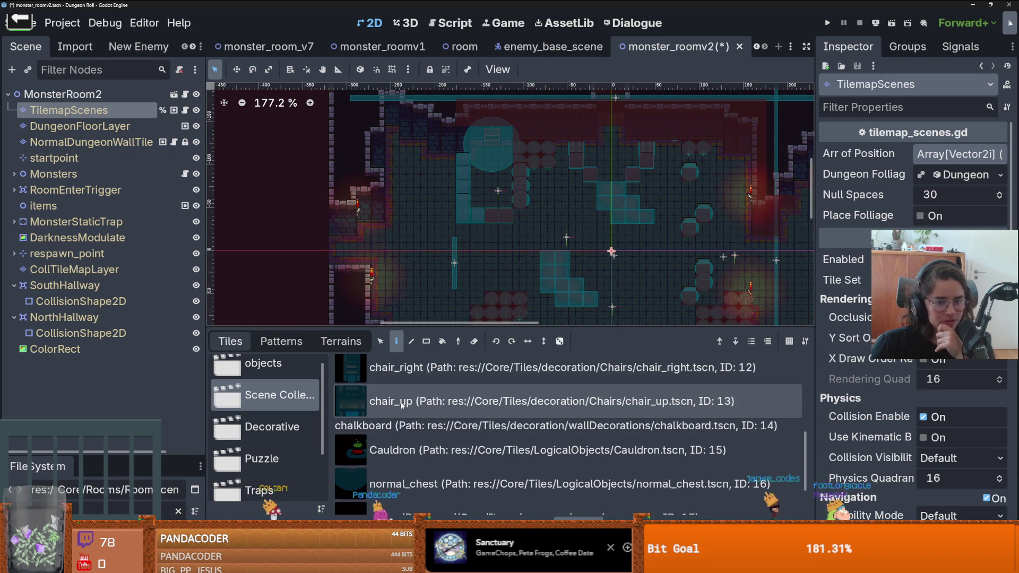
pyautogui.scroll(1, 399, 404)
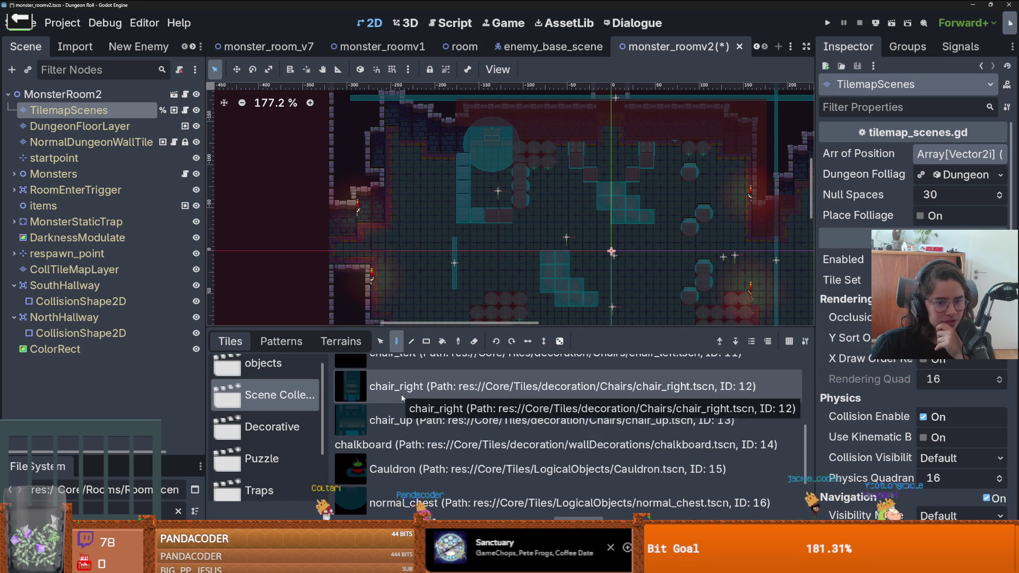
pyautogui.scroll(8, 402, 398)
pyautogui.scroll(1, 402, 398)
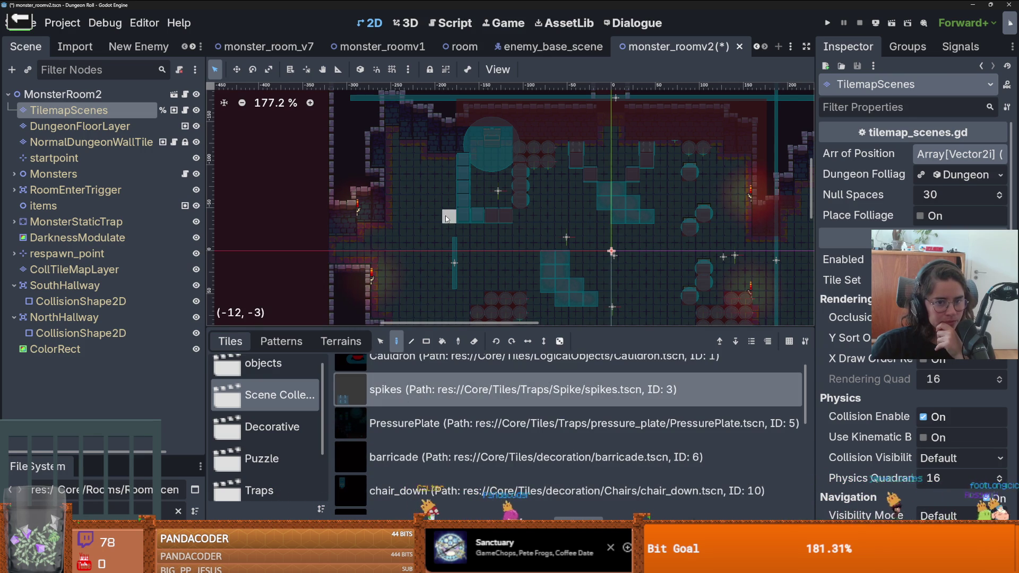
pyautogui.scroll(-2, 504, 173)
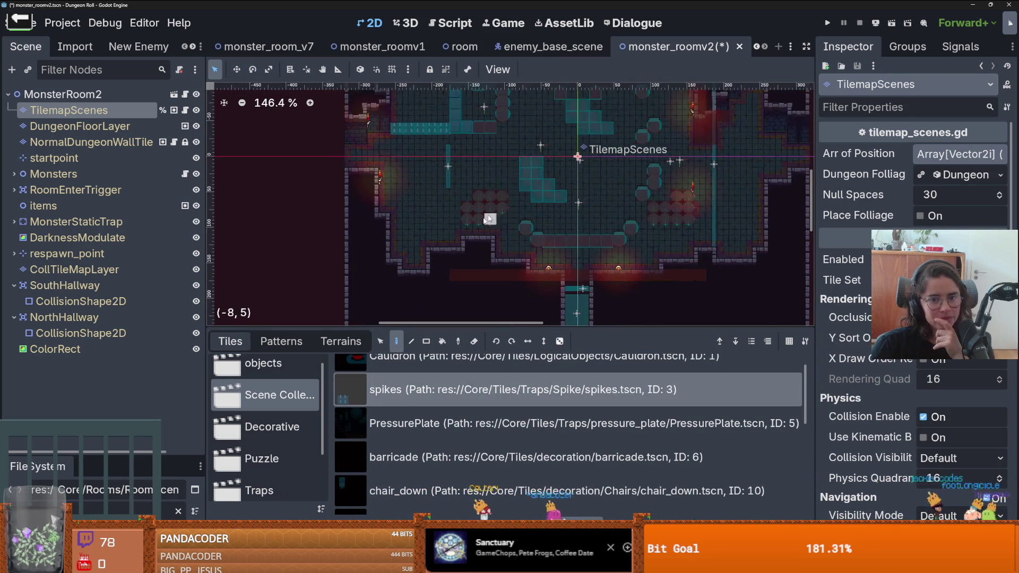
pyautogui.scroll(2, 446, 280)
pyautogui.scroll(-3, 254, 403)
pyautogui.click(254, 402)
# - Browse the Traps and Destroyable tile scenes and pick the crate tile
pyautogui.click(263, 419)
pyautogui.click(275, 451)
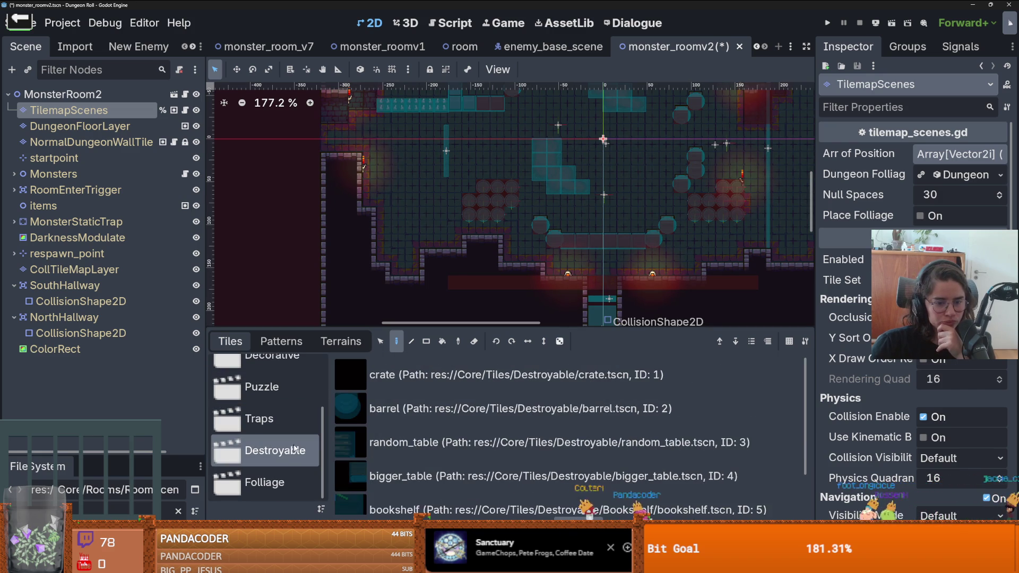
pyautogui.click(424, 449)
pyautogui.scroll(4, 411, 239)
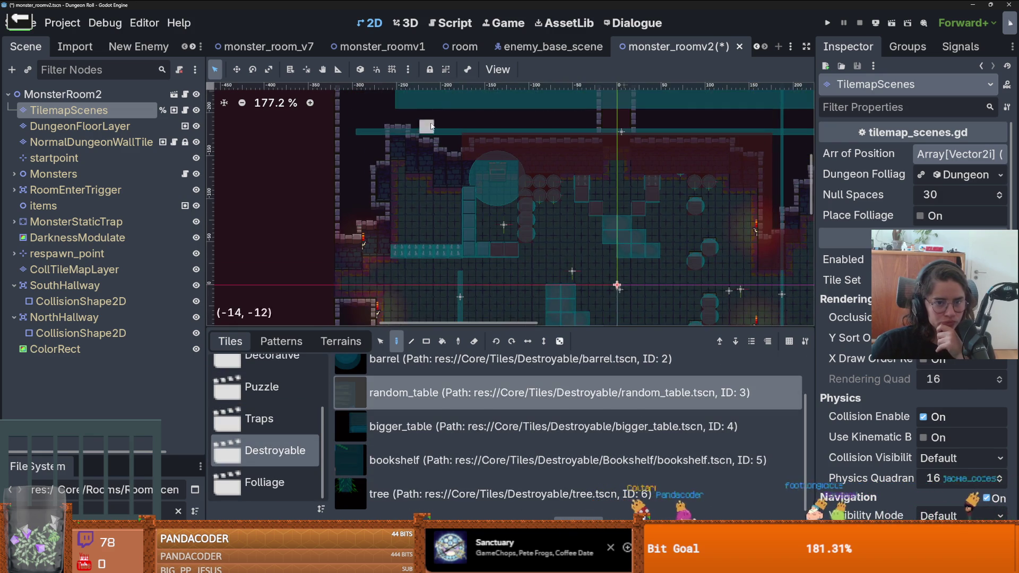
pyautogui.scroll(1, 458, 150)
pyautogui.scroll(-1, 456, 149)
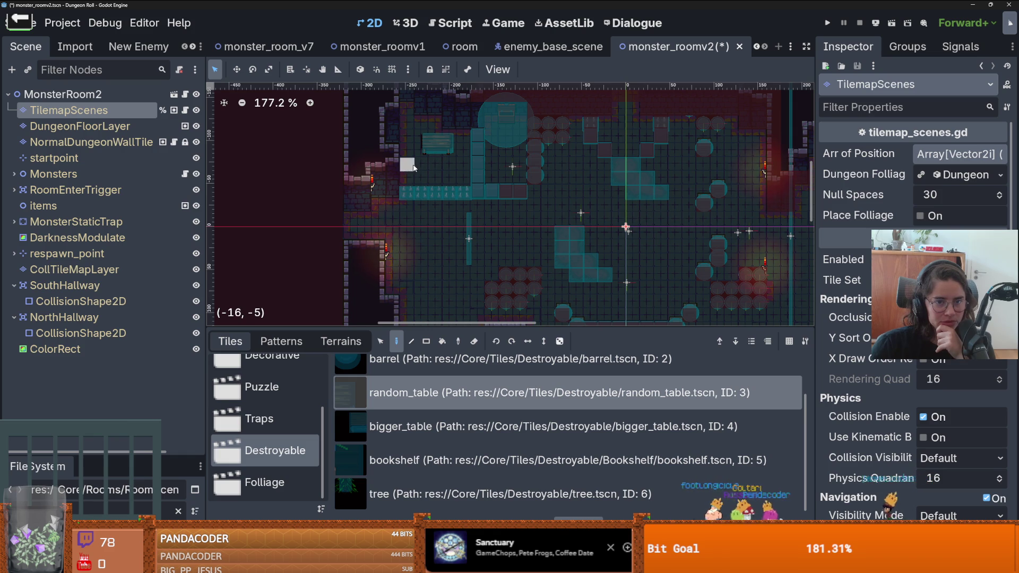
pyautogui.scroll(2, 411, 163)
pyautogui.scroll(1, 420, 386)
pyautogui.scroll(-2, 411, 435)
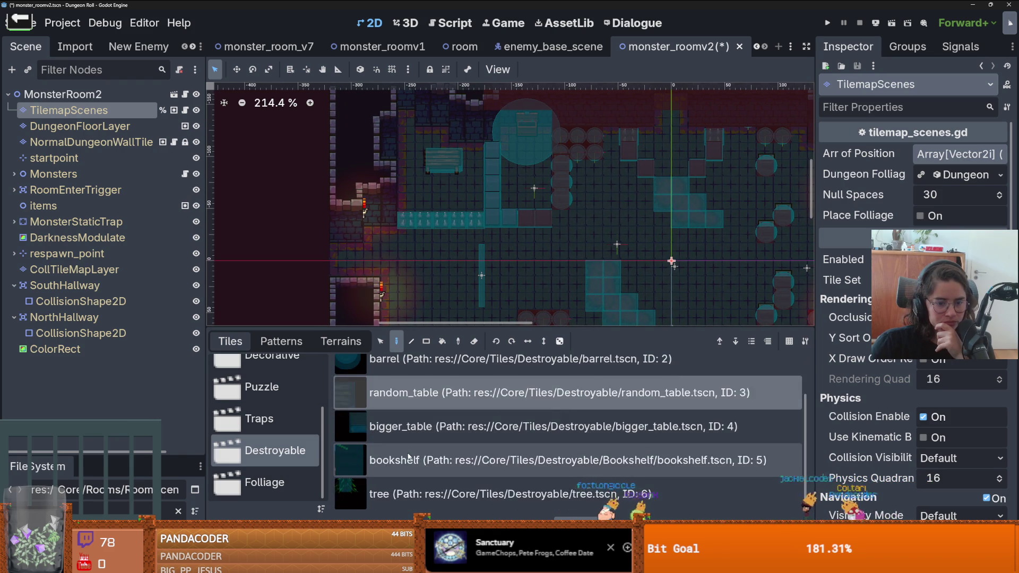
pyautogui.scroll(2, 406, 475)
pyautogui.click(408, 375)
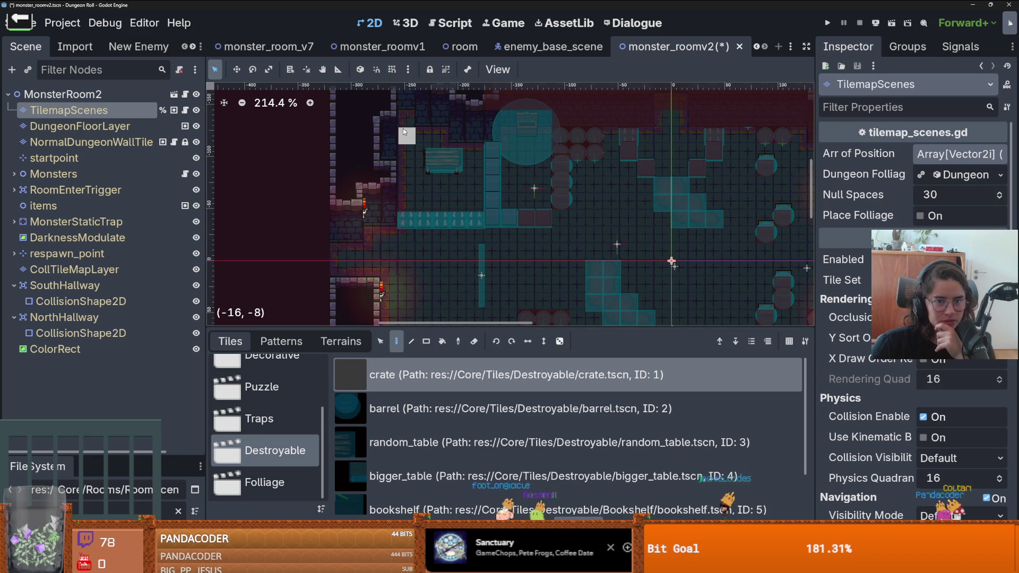
# - Browse the Decorative and Scene Collection tile scenes and pick the chair_right tile
pyautogui.scroll(2, 413, 149)
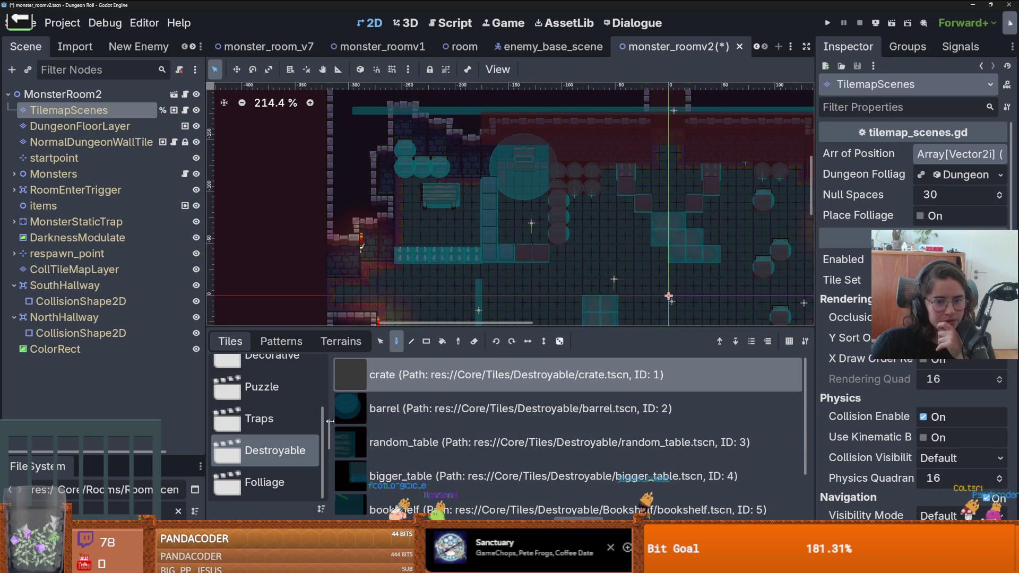
pyautogui.scroll(-1, 399, 445)
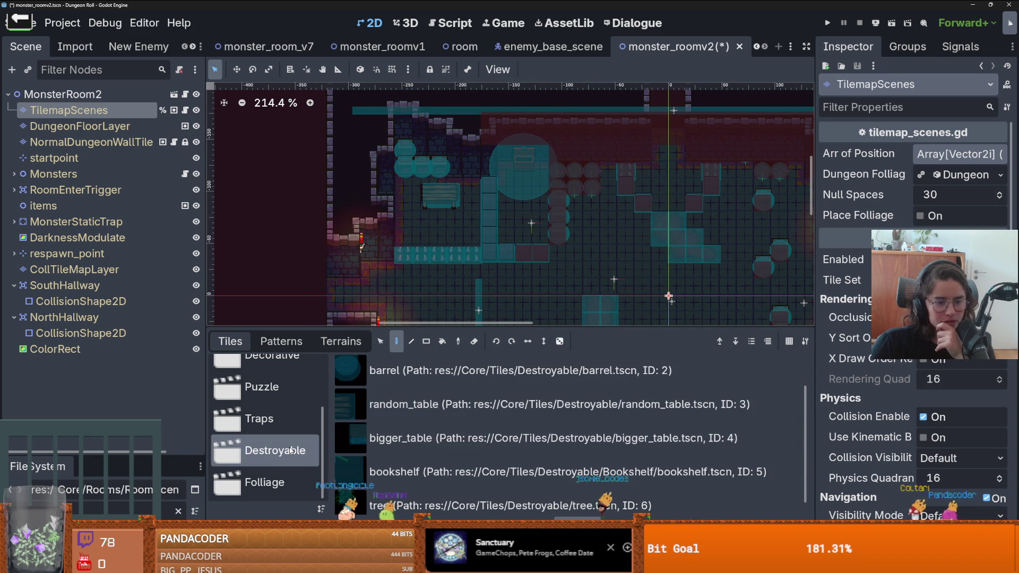
pyautogui.scroll(1, 412, 460)
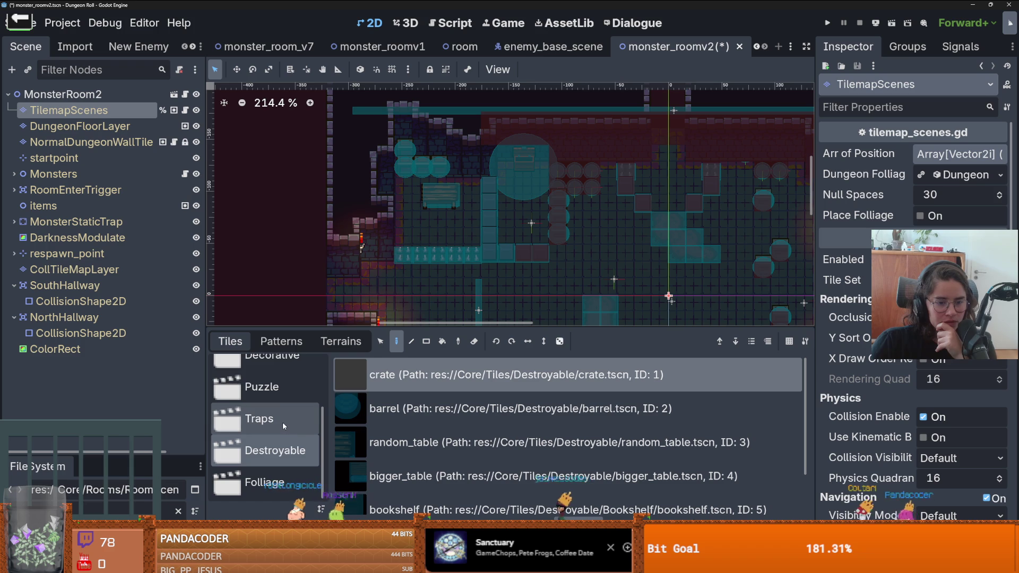
pyautogui.scroll(2, 279, 409)
pyautogui.click(280, 410)
pyautogui.scroll(-5, 416, 442)
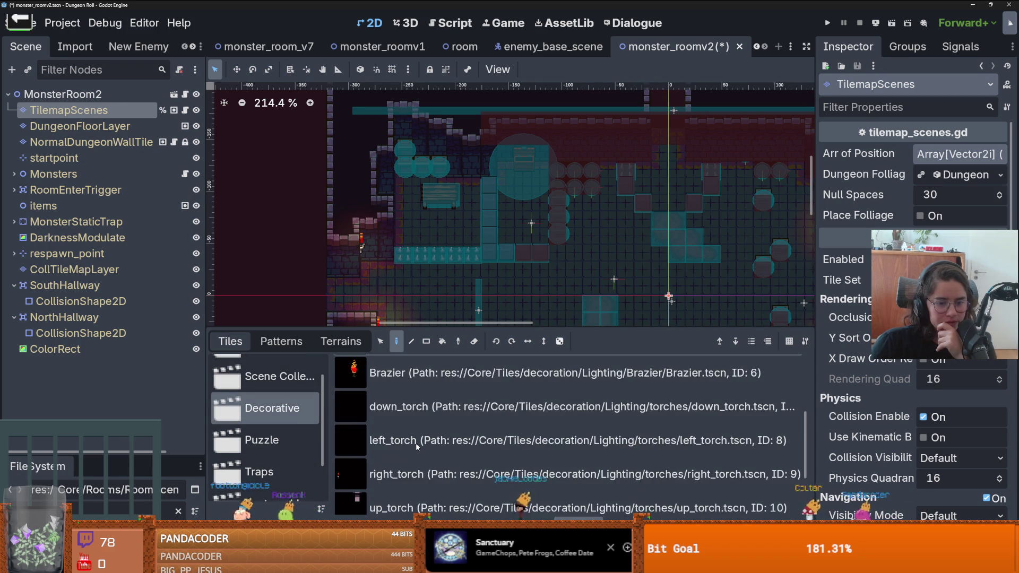
pyautogui.scroll(5, 415, 443)
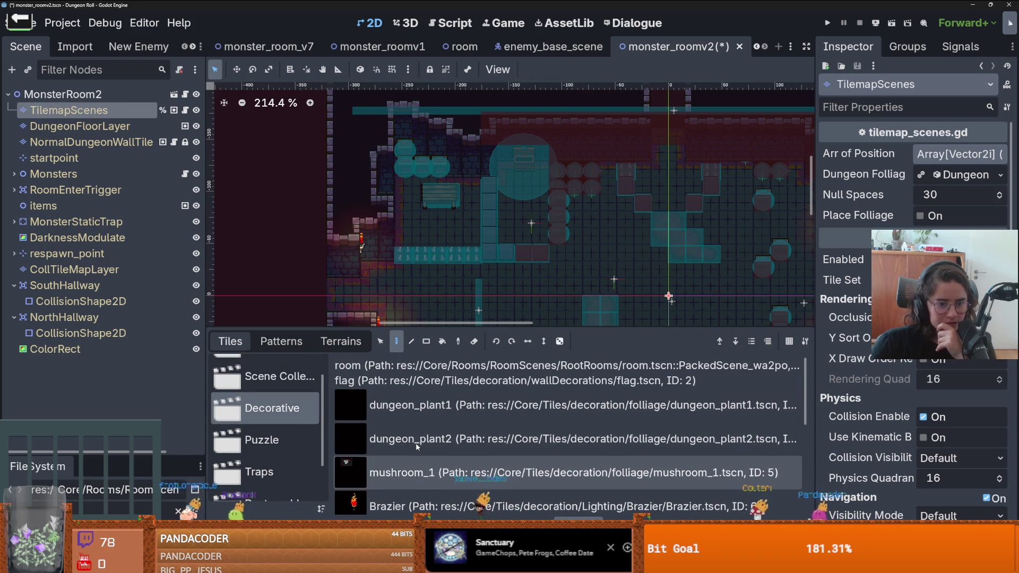
pyautogui.scroll(1, 250, 385)
pyautogui.click(251, 387)
pyautogui.scroll(-3, 392, 438)
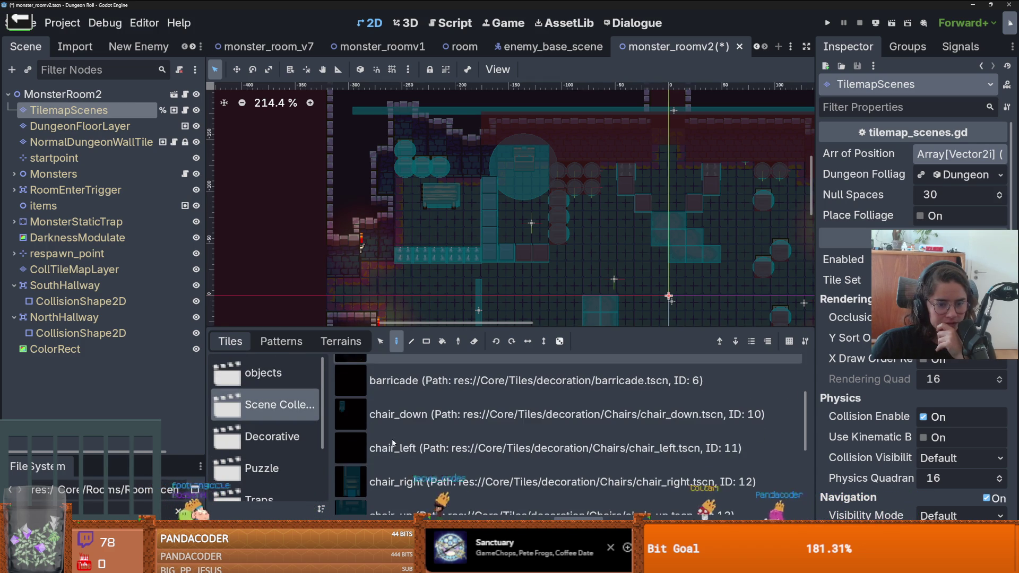
pyautogui.click(403, 467)
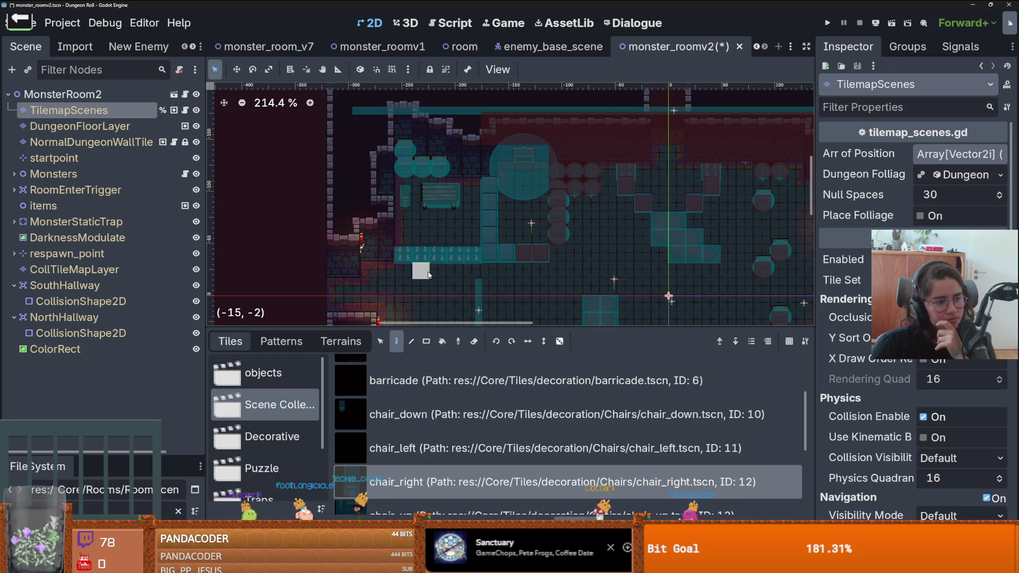
# - Select CollTileMapLayer to edit its tilemap.png collision tiles
pyautogui.scroll(-1, 428, 274)
pyautogui.scroll(-2, 427, 255)
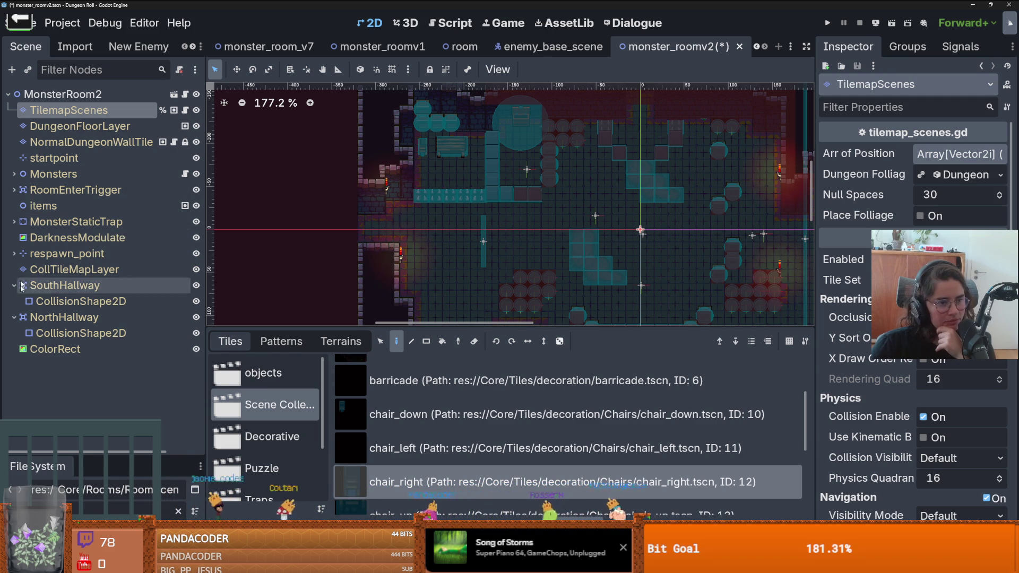
pyautogui.click(60, 270)
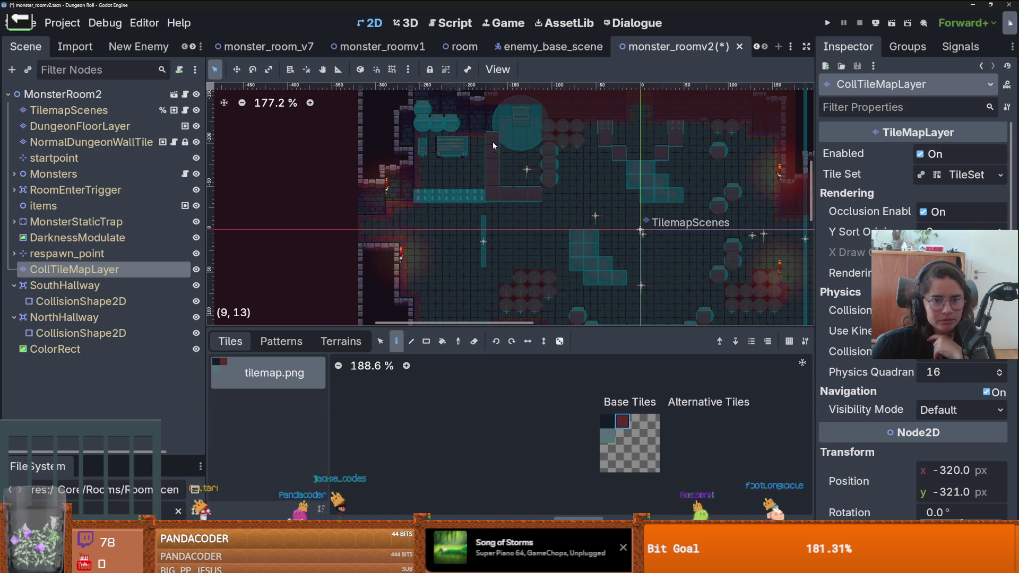
# - Paint collision tiles over the bench area of the room
pyautogui.click(447, 148)
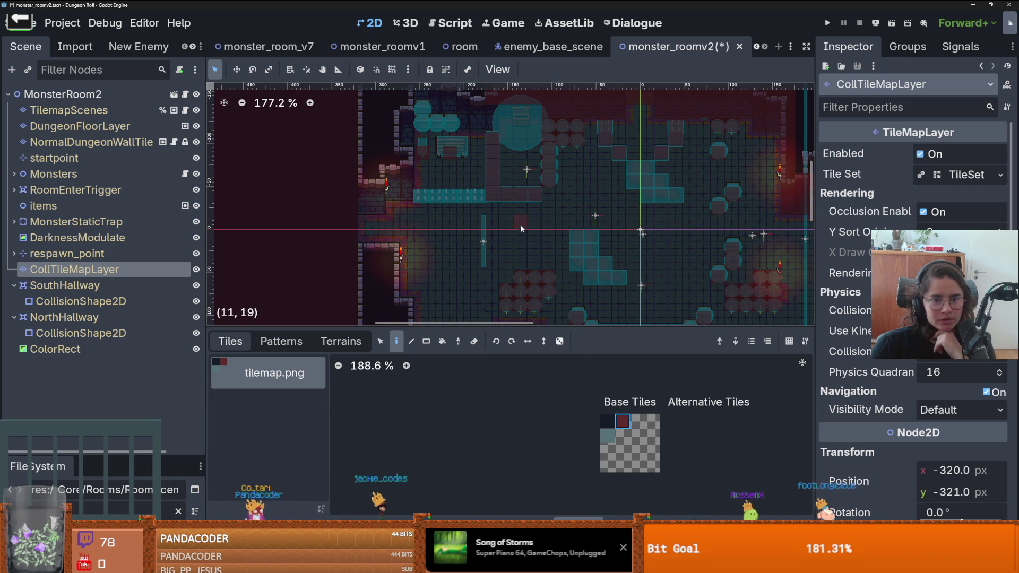
pyautogui.scroll(-2, 522, 229)
pyautogui.scroll(2, 605, 256)
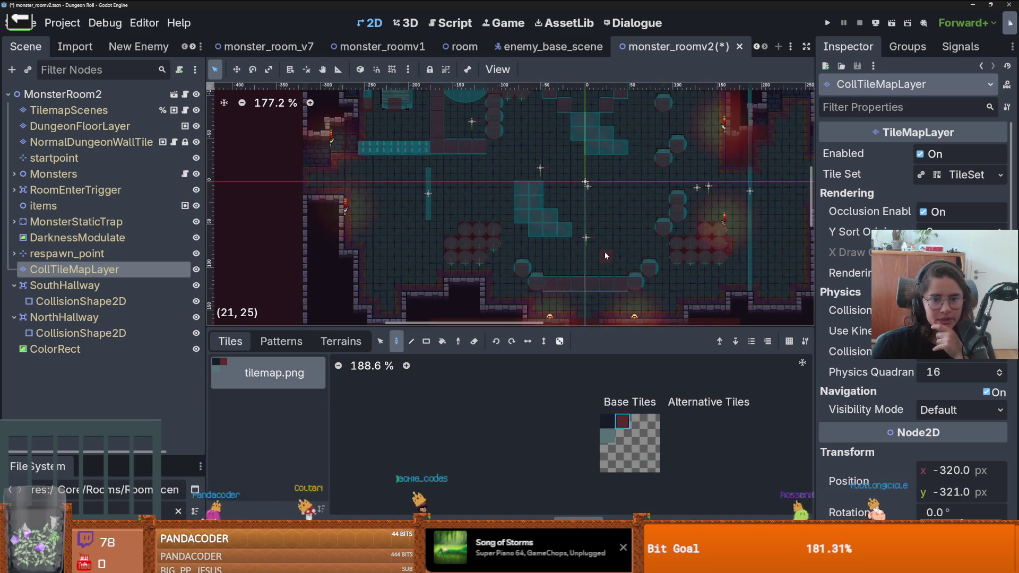
pyautogui.scroll(-2, 605, 255)
pyautogui.scroll(3, 606, 253)
pyautogui.scroll(1, 606, 254)
pyautogui.scroll(-6, 581, 250)
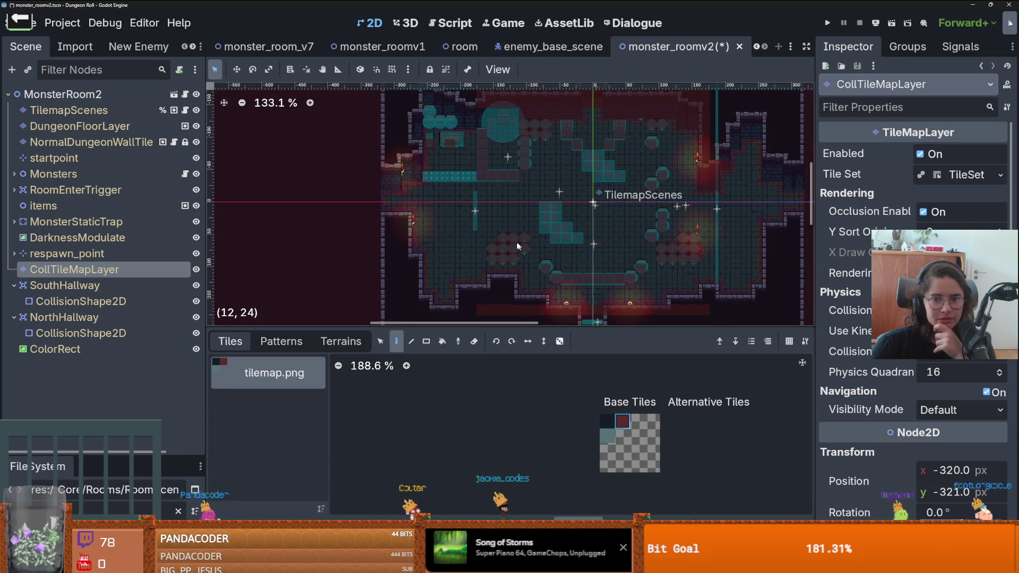
pyautogui.scroll(1, 520, 243)
pyautogui.scroll(-3, 588, 221)
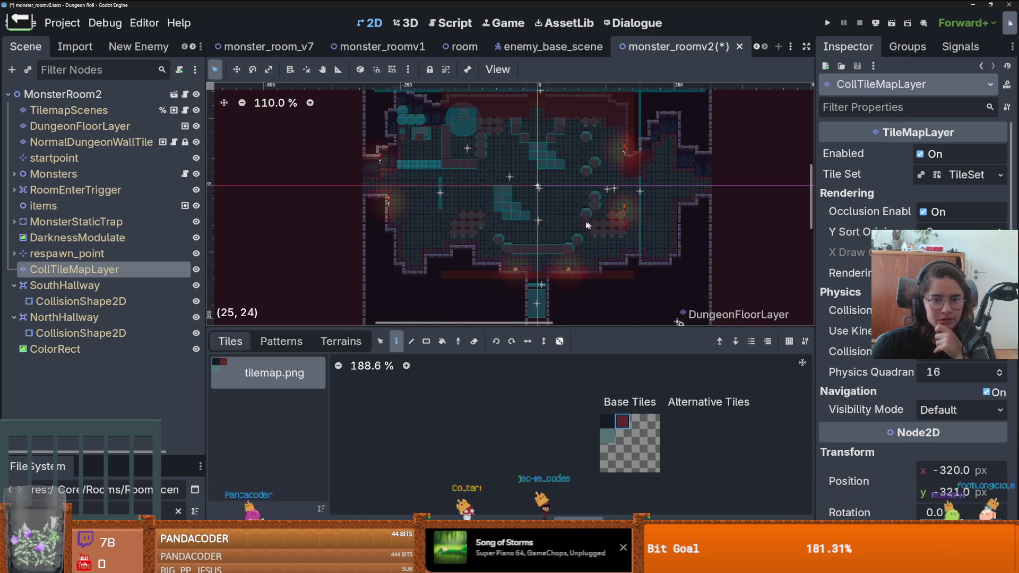
# - Select SouthHallway's CollisionShape2D, then expand RoomEnterTrigger and select its CollisionShape2D
pyautogui.click(63, 285)
pyautogui.click(82, 302)
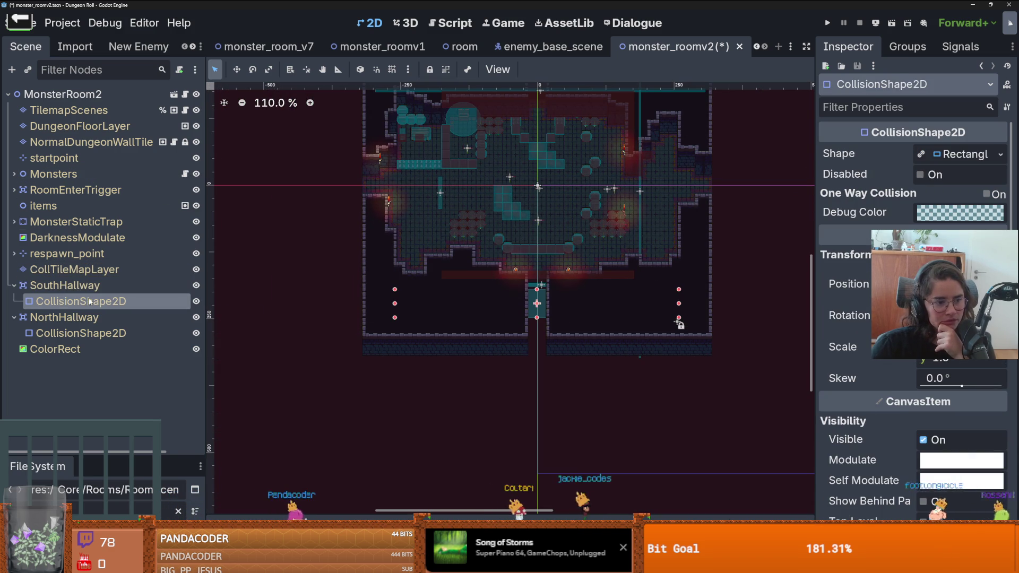
pyautogui.moveTo(674, 316); pyautogui.dragTo(654, 355)
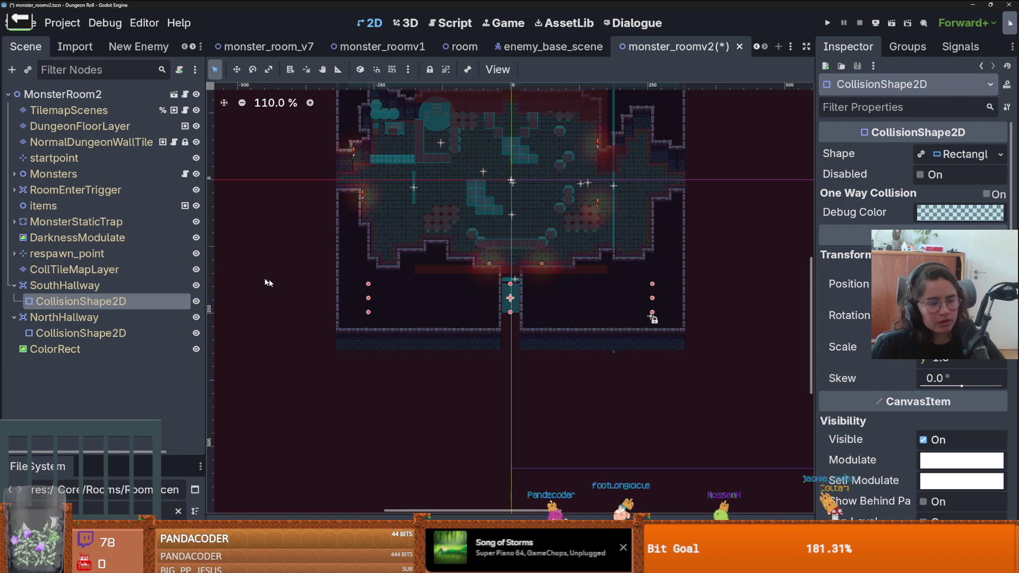
pyautogui.click(14, 222)
pyautogui.click(14, 222)
pyautogui.click(14, 190)
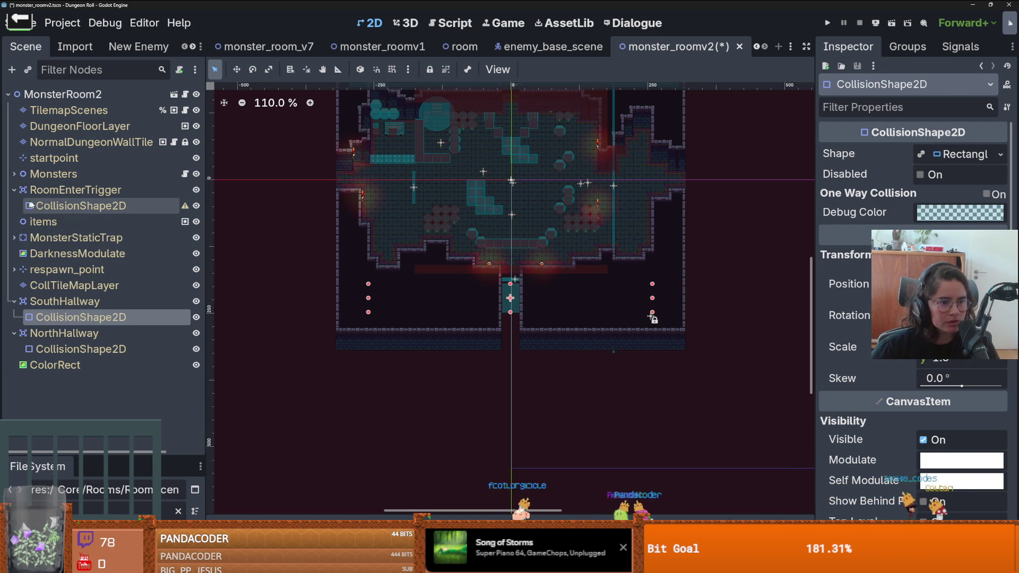
pyautogui.click(75, 206)
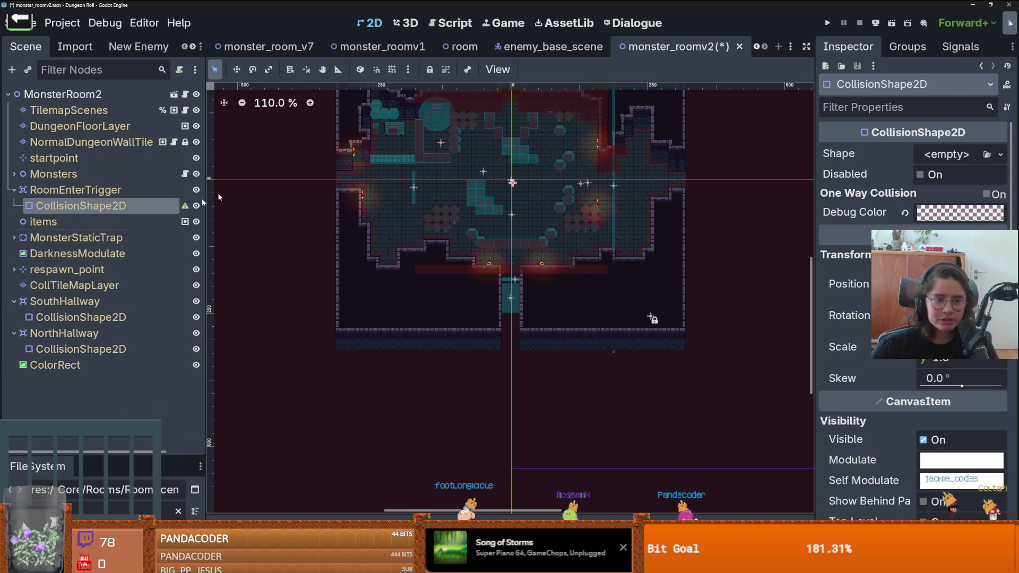
pyautogui.click(8, 238)
pyautogui.click(79, 254)
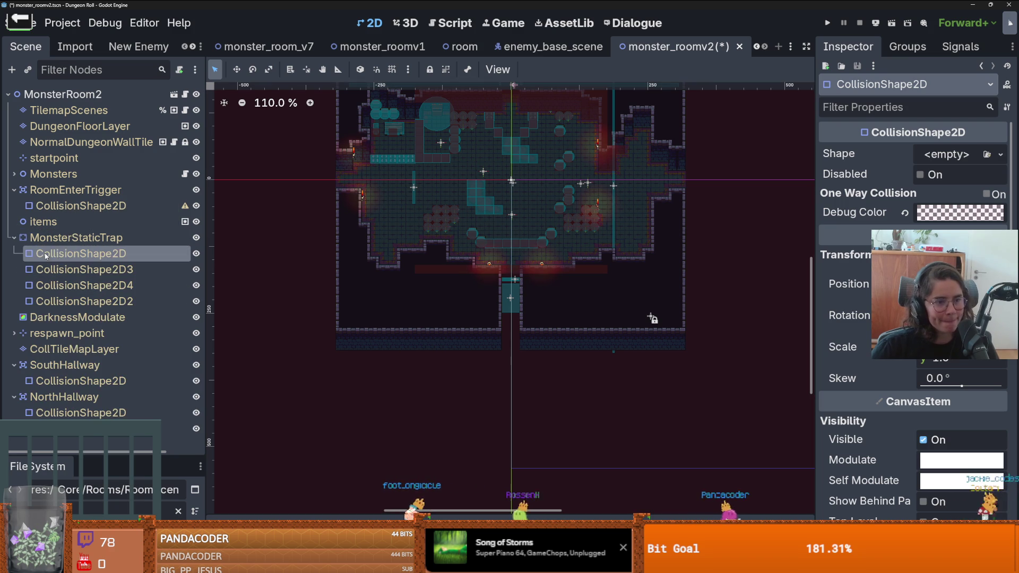
pyautogui.scroll(5, 343, 212)
pyautogui.scroll(2, 345, 202)
pyautogui.scroll(5, 552, 204)
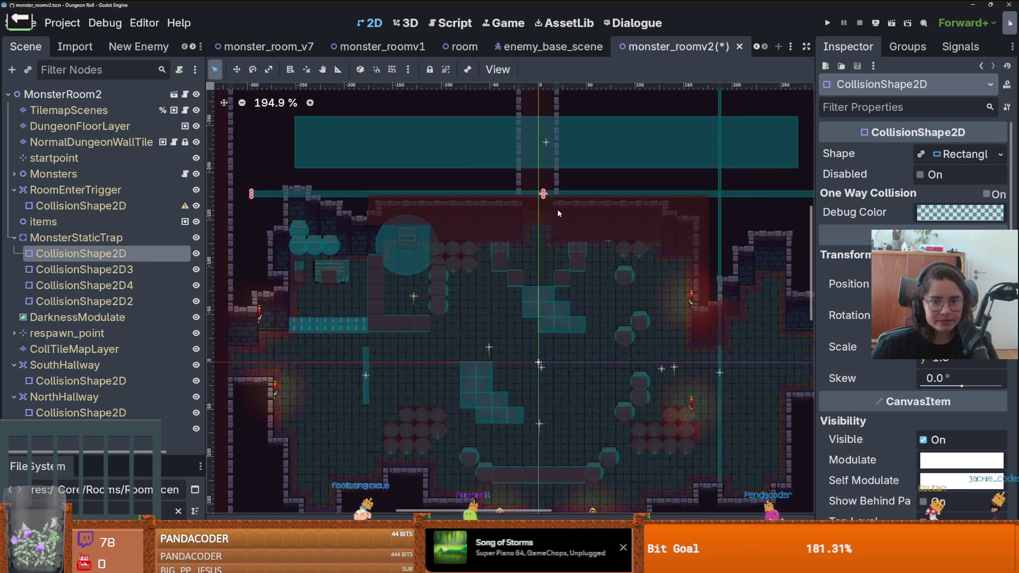
pyautogui.moveTo(561, 184); pyautogui.dragTo(564, 221)
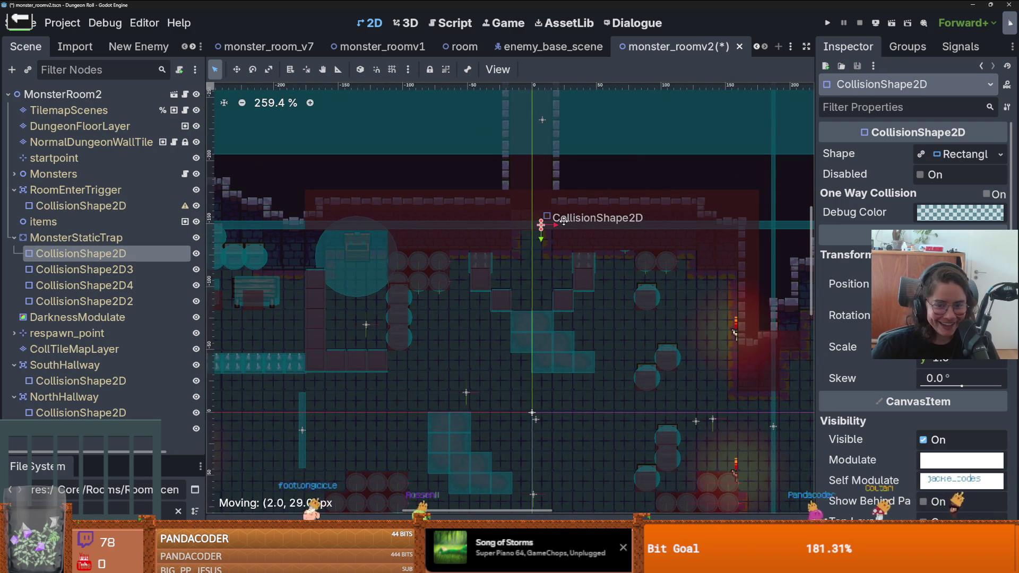
pyautogui.scroll(-3, 552, 224)
pyautogui.hotkey('ctrl', 's')
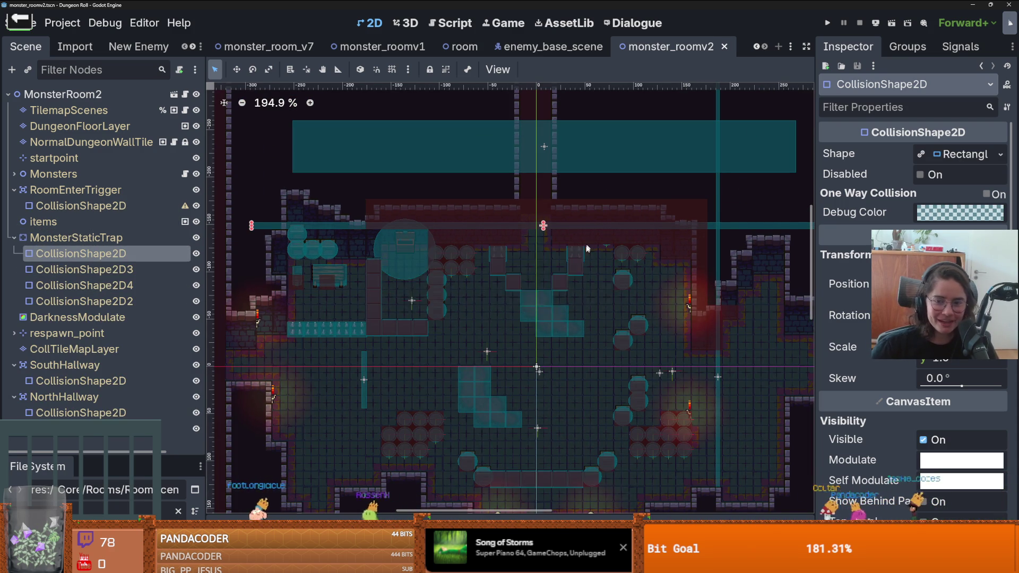
pyautogui.scroll(-1, 520, 242)
pyautogui.scroll(1, 520, 243)
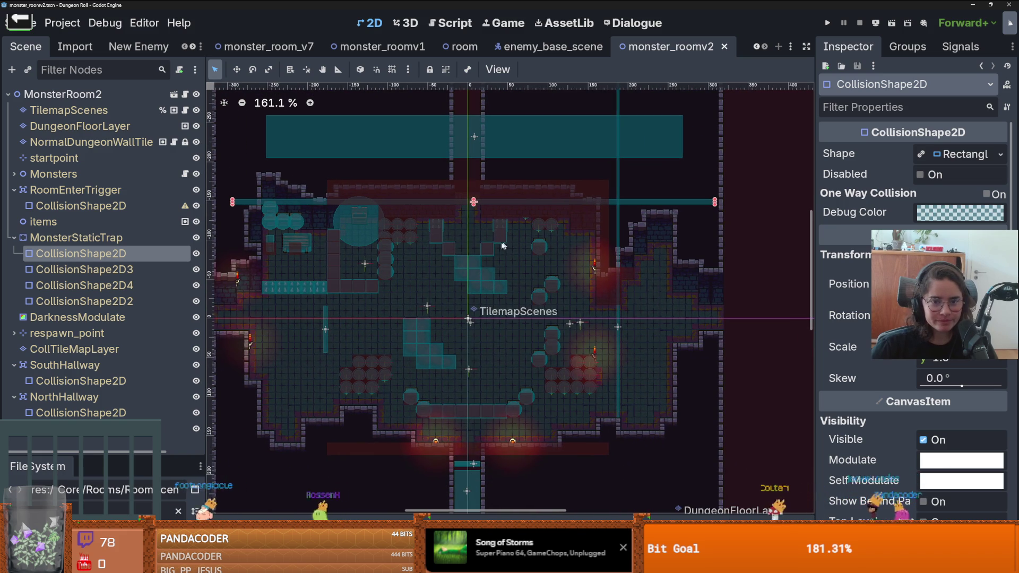
pyautogui.scroll(-1, 489, 243)
pyautogui.click(84, 269)
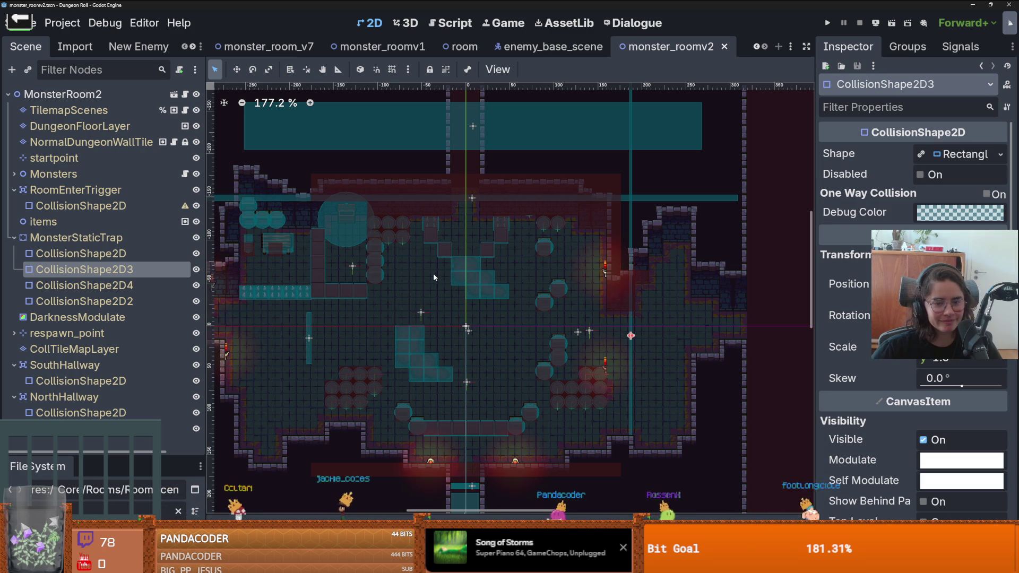
pyautogui.moveTo(433, 273); pyautogui.dragTo(540, 239)
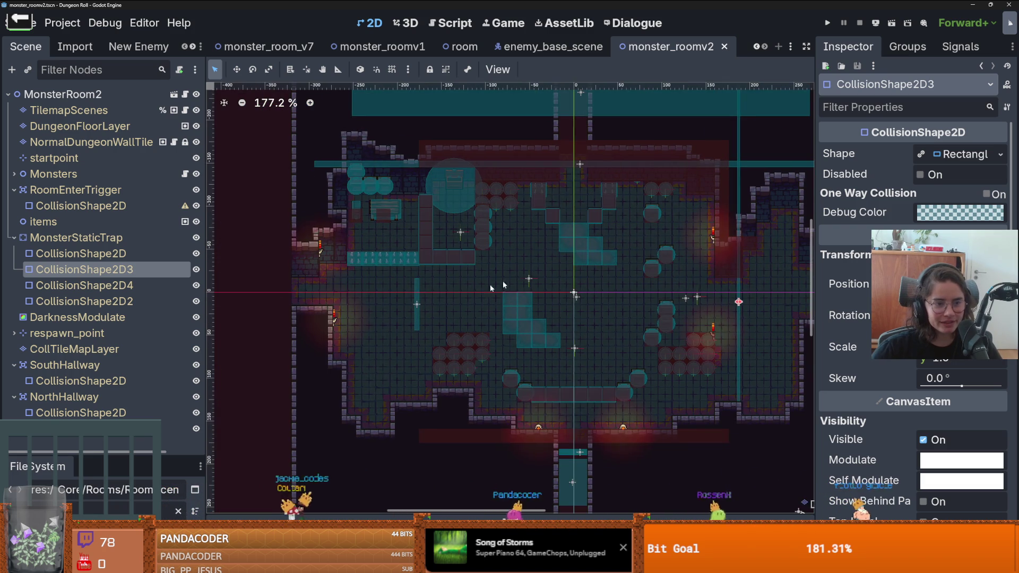
# - Nudge the trap's CollisionShape2D2 up 8 px and move CollisionShape2D4 up and about 114 px left
pyautogui.click(85, 254)
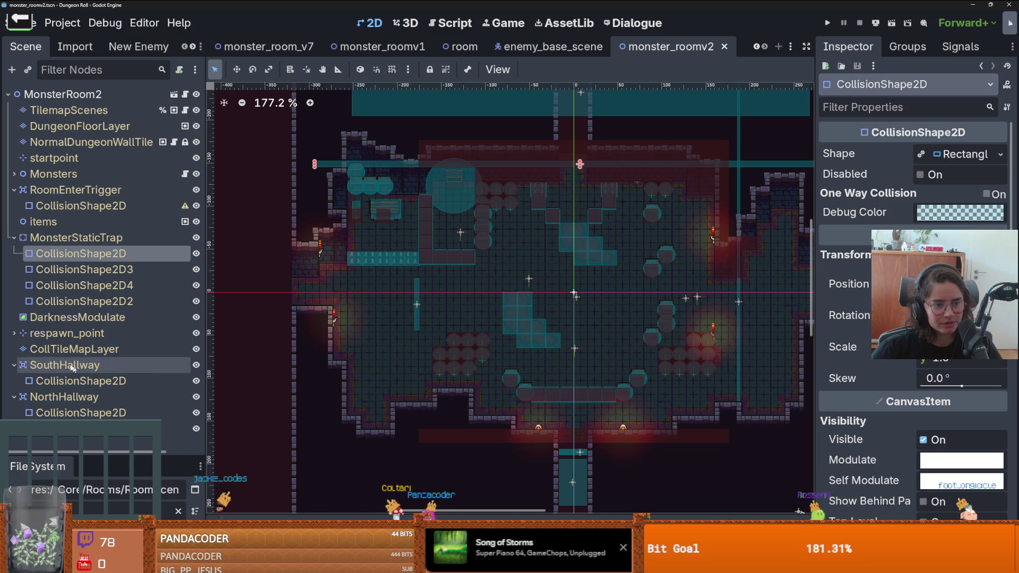
pyautogui.click(87, 301)
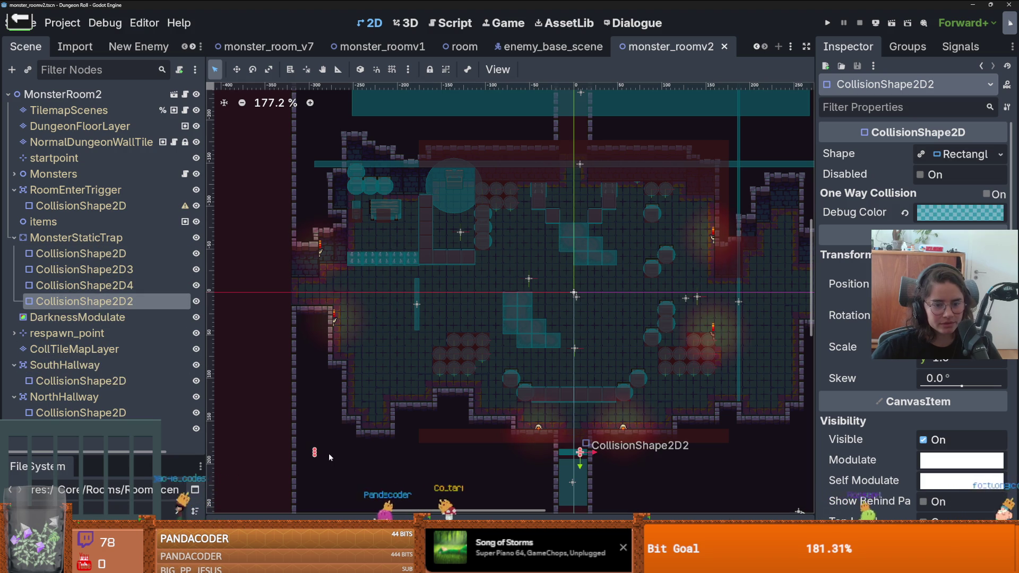
pyautogui.scroll(6, 579, 452)
pyautogui.moveTo(549, 446); pyautogui.dragTo(550, 422)
pyautogui.scroll(-5, 549, 422)
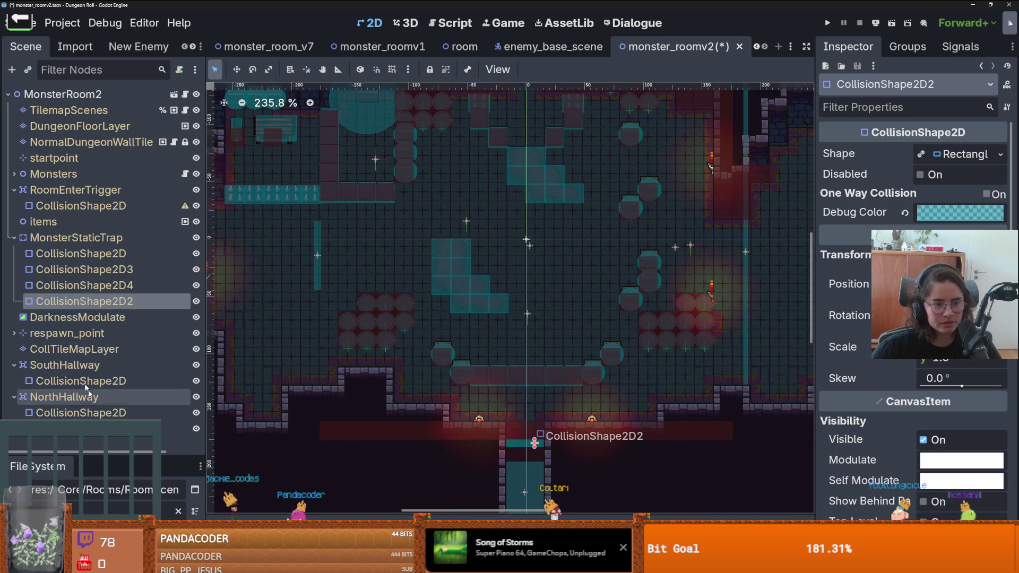
pyautogui.click(85, 285)
pyautogui.press('f')
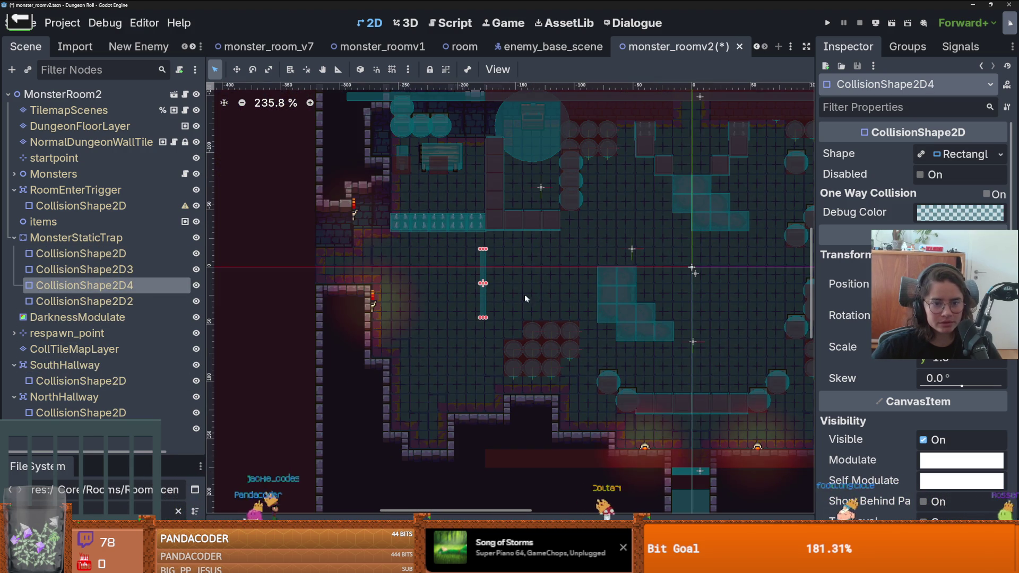
pyautogui.moveTo(484, 298); pyautogui.dragTo(380, 286)
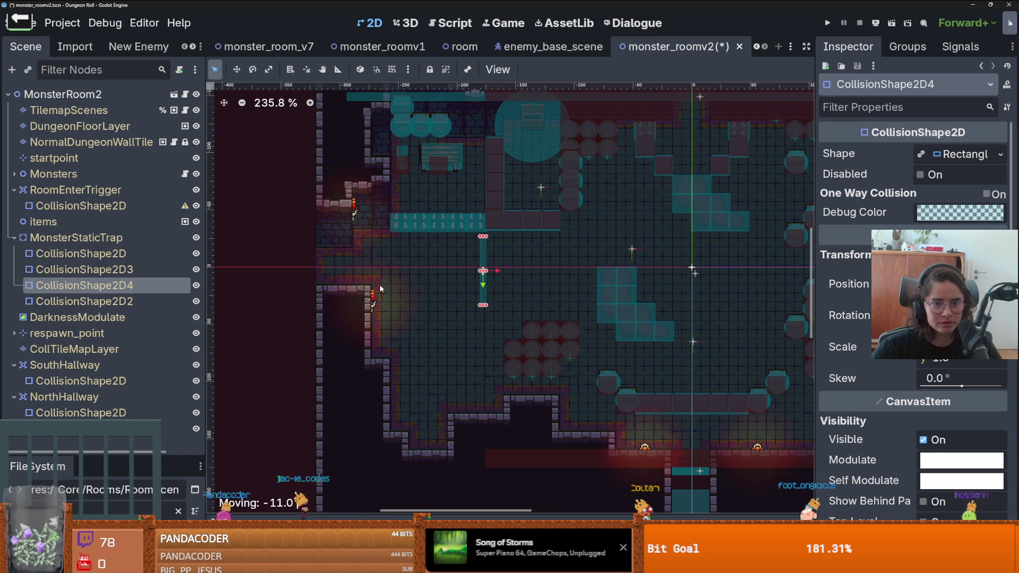
pyautogui.moveTo(497, 272); pyautogui.dragTo(364, 271)
# - Shift the trap's CollisionShape2D3 about 104 px right and save the scene
pyautogui.scroll(-3, 431, 320)
pyautogui.click(470, 294)
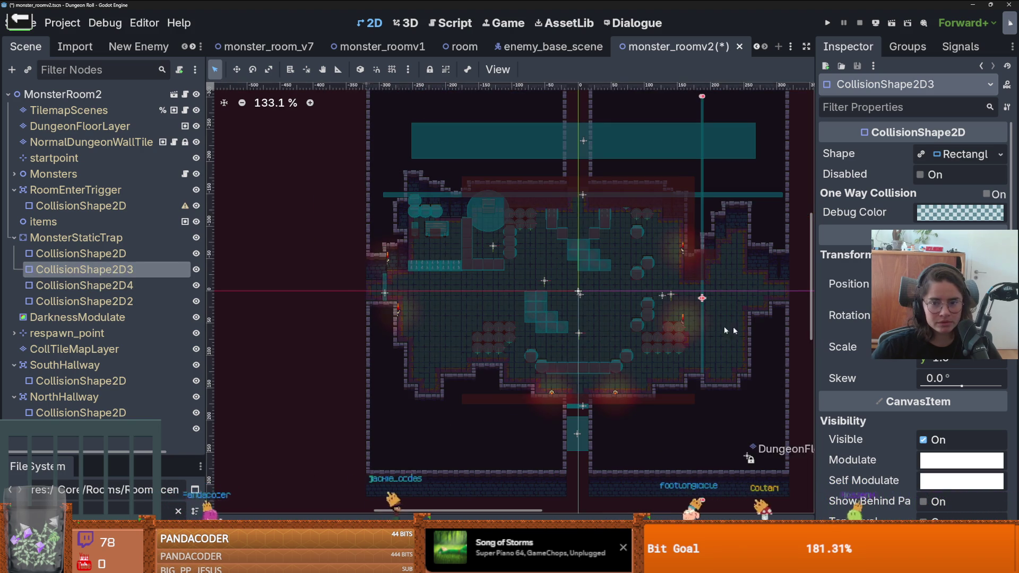
pyautogui.scroll(2, 442, 298)
pyautogui.moveTo(450, 299)
pyautogui.mouseDown()
pyautogui.moveTo(580, 293)
pyautogui.moveTo(560, 292)
pyautogui.mouseUp()
pyautogui.scroll(-5, 560, 291)
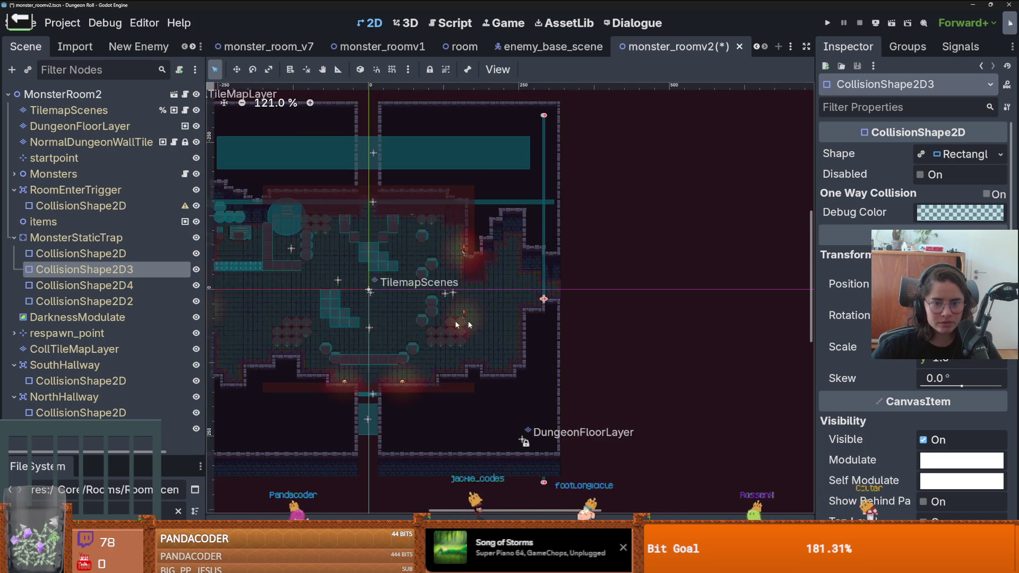
pyautogui.hotkey('ctrl', 's')
# - Extend the SouthHallway collision shape's top edge upward
pyautogui.click(530, 427)
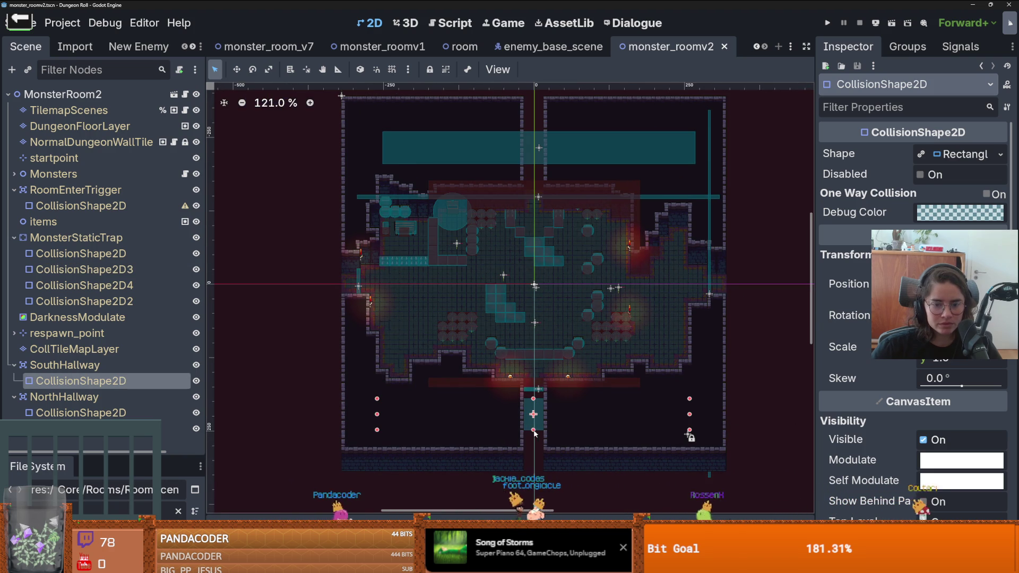
pyautogui.scroll(5, 536, 419)
pyautogui.moveTo(530, 386); pyautogui.dragTo(532, 377)
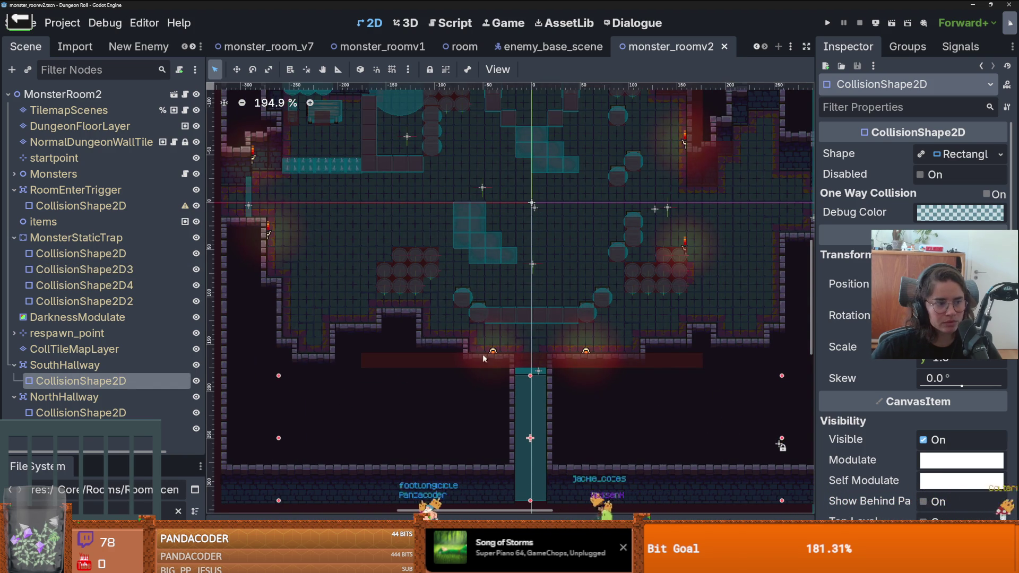
pyautogui.scroll(-4, 480, 308)
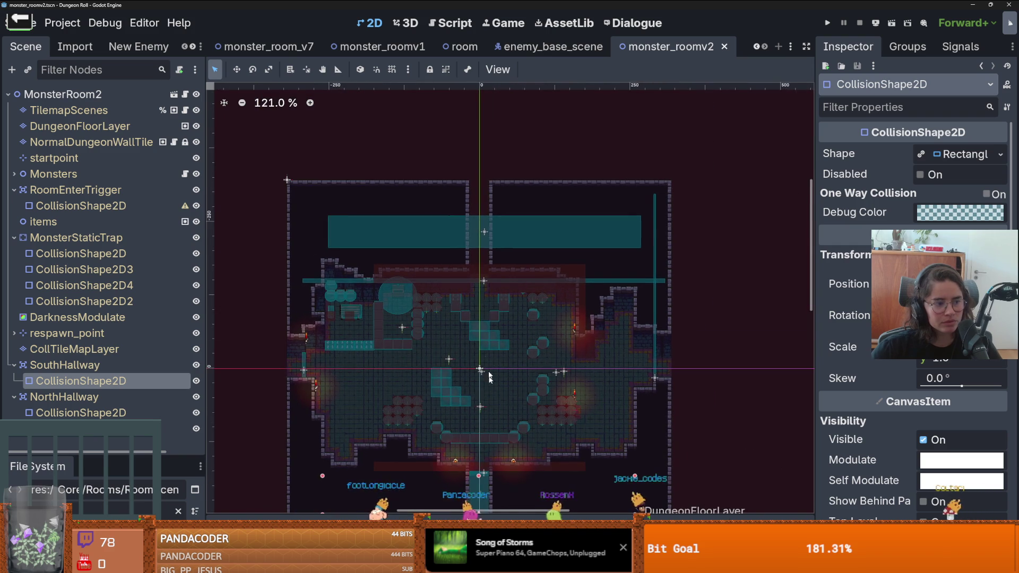
pyautogui.scroll(4, 504, 346)
pyautogui.scroll(-2, 527, 266)
pyautogui.click(527, 266)
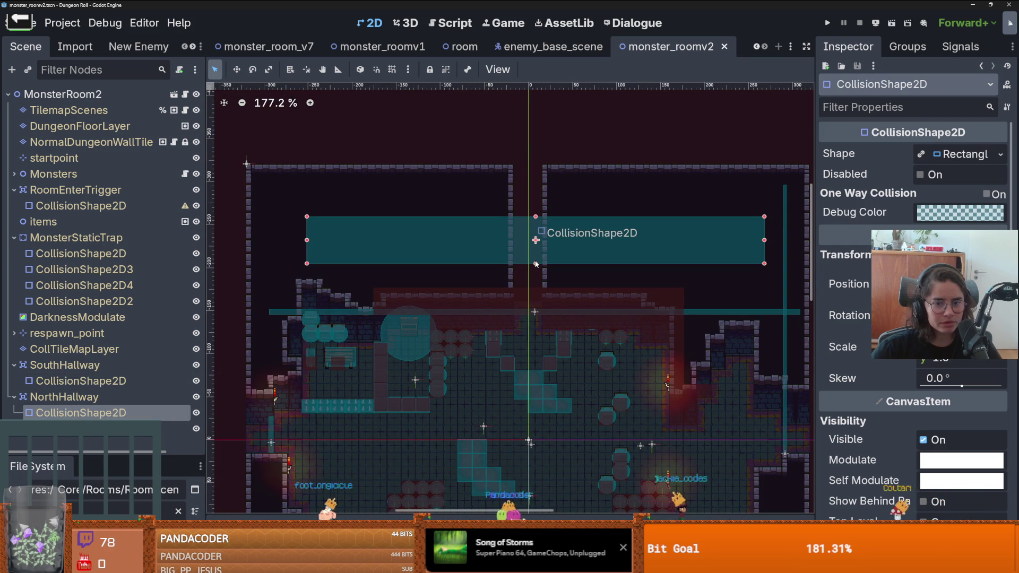
# - Stretch the NorthHallway collision rectangle's bottom edge down and its top edge up
pyautogui.moveTo(536, 263); pyautogui.dragTo(536, 286)
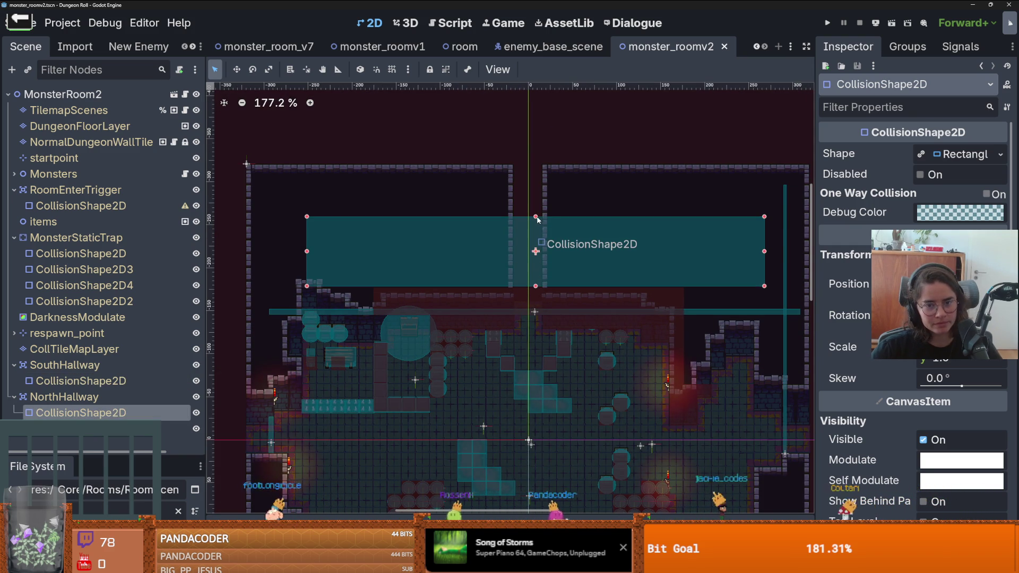
pyautogui.moveTo(536, 217); pyautogui.dragTo(536, 180)
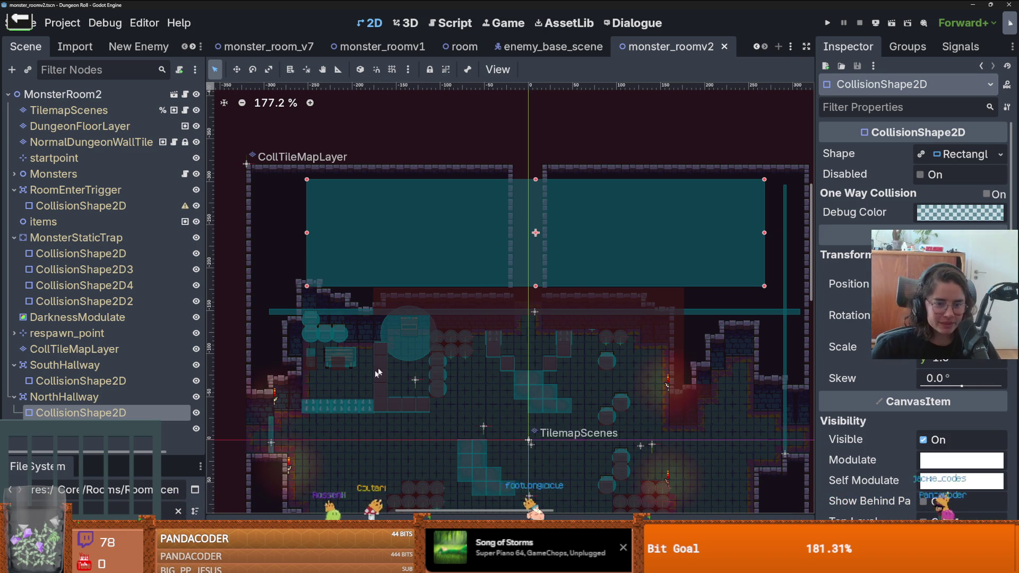
pyautogui.scroll(-2, 432, 318)
pyautogui.scroll(-2, 471, 355)
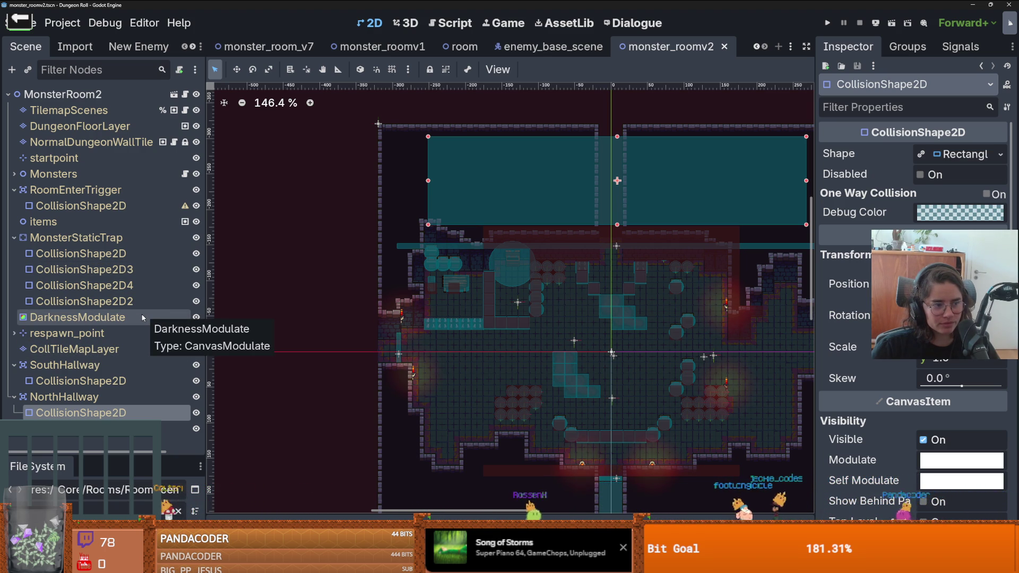
pyautogui.scroll(1, 376, 313)
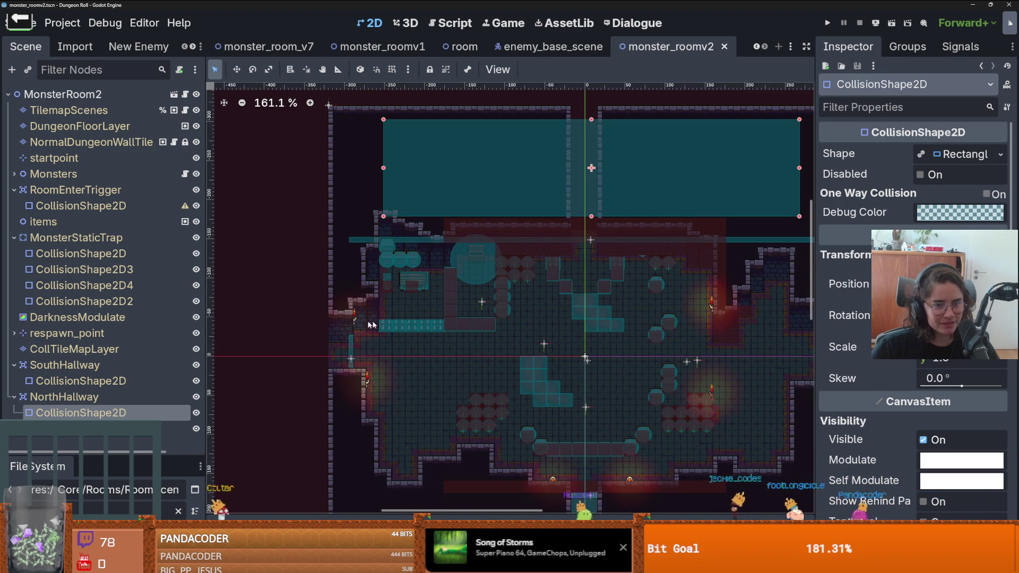
pyautogui.hscroll(2, 425, 318)
pyautogui.scroll(-1, 425, 319)
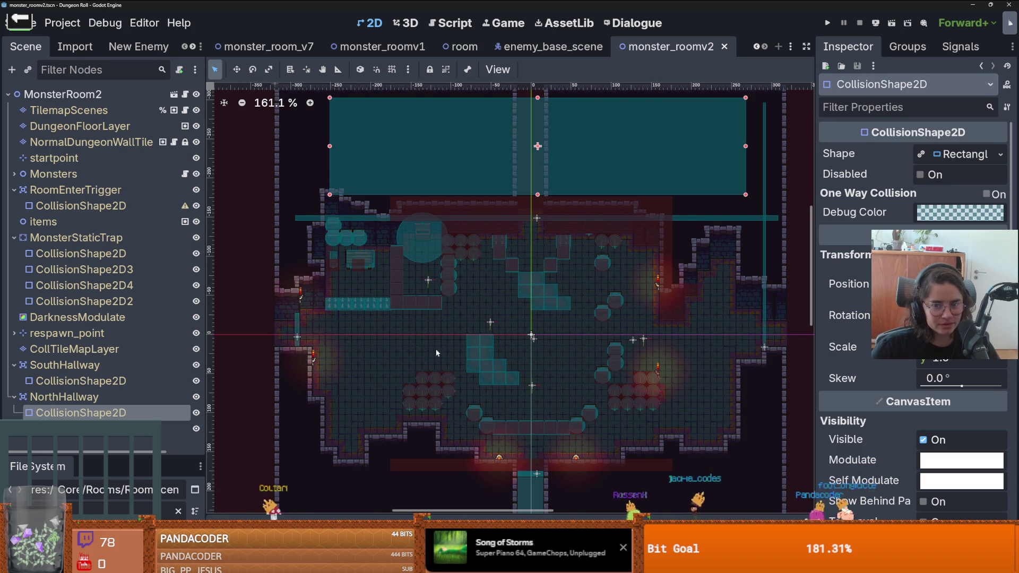
# - Give RoomEnterTrigger's CollisionShape2D a new RectangleShape2D sized to cover the room
pyautogui.click(79, 205)
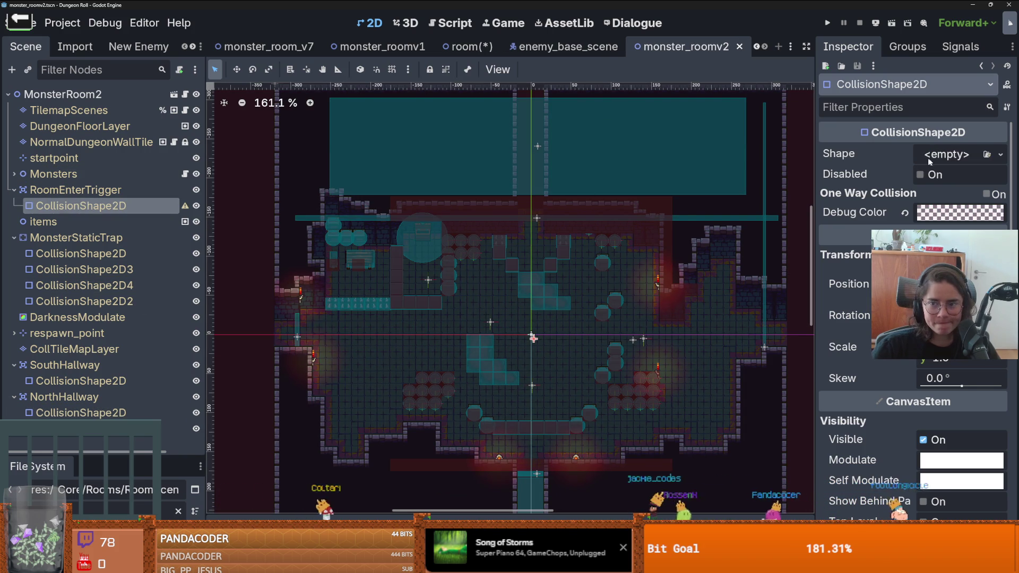
pyautogui.click(951, 154)
pyautogui.click(876, 254)
pyautogui.scroll(1, 481, 257)
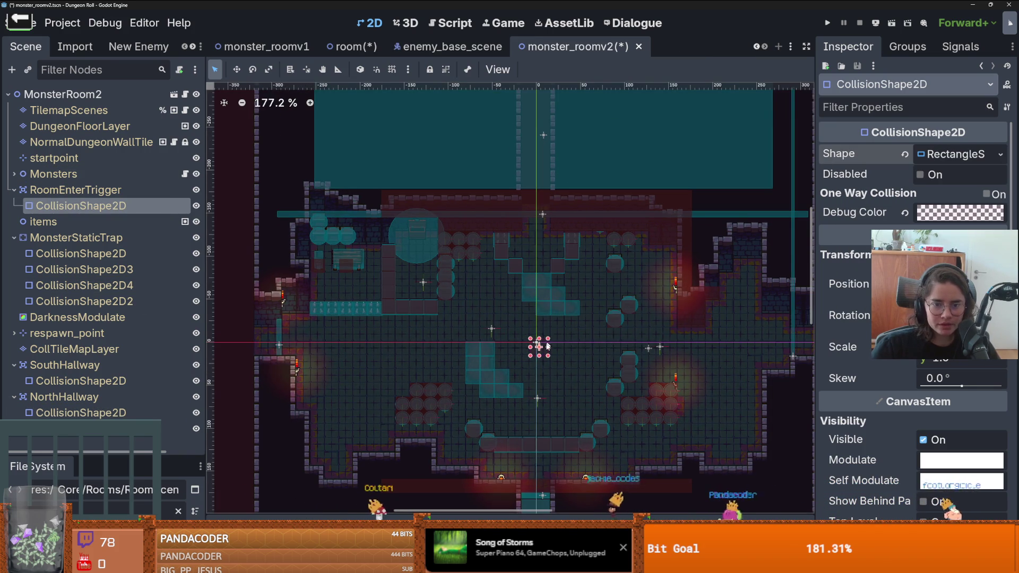
pyautogui.moveTo(548, 347)
pyautogui.mouseDown()
pyautogui.moveTo(789, 347)
pyautogui.moveTo(790, 480)
pyautogui.mouseUp()
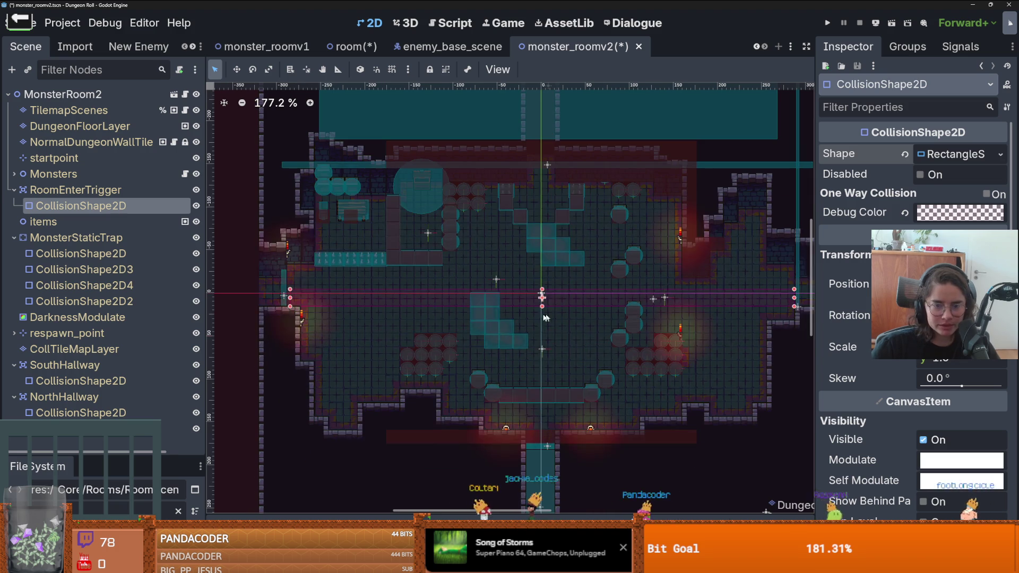
pyautogui.moveTo(549, 301); pyautogui.dragTo(557, 172)
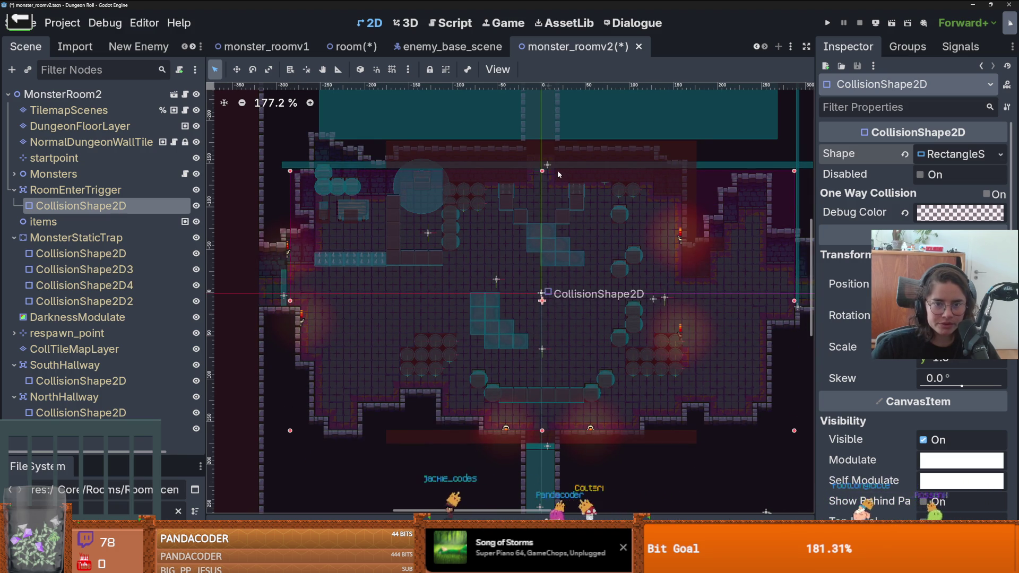
pyautogui.scroll(-3, 582, 263)
# - Save the scene and launch the Cannon game
pyautogui.hotkey('ctrl', 's')
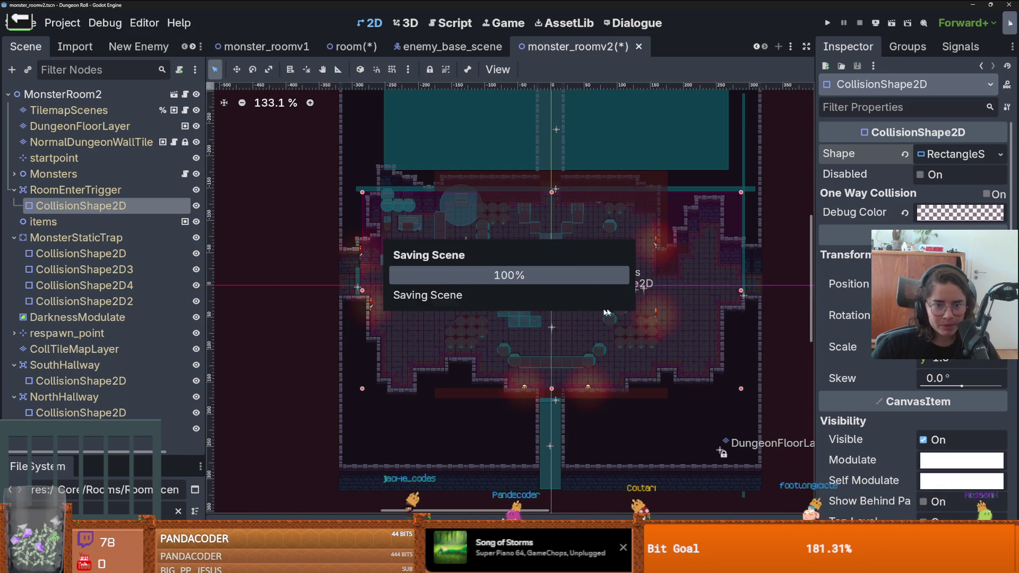
pyautogui.scroll(3, 608, 310)
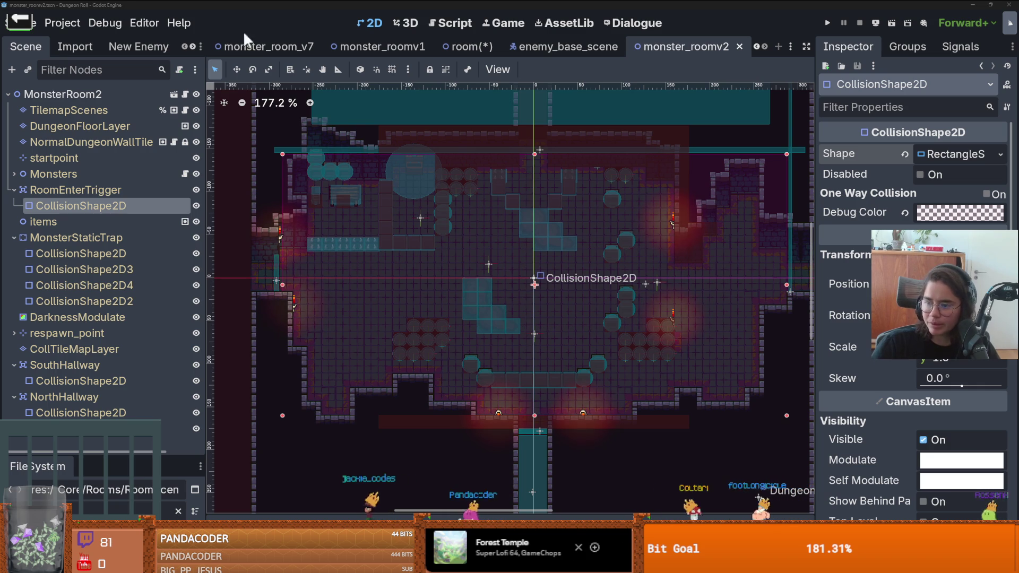
pyautogui.press('F5')
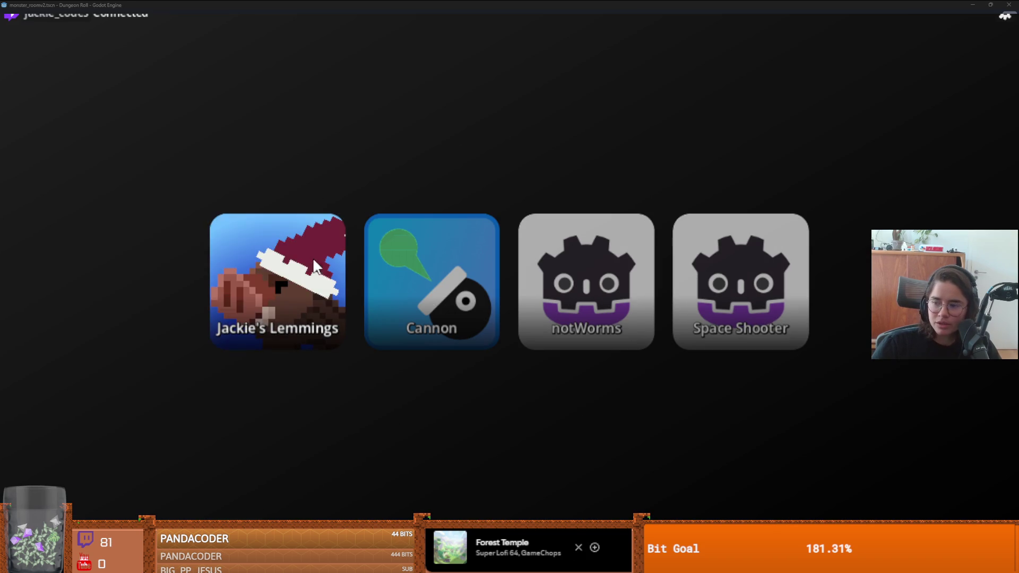
pyautogui.click(433, 297)
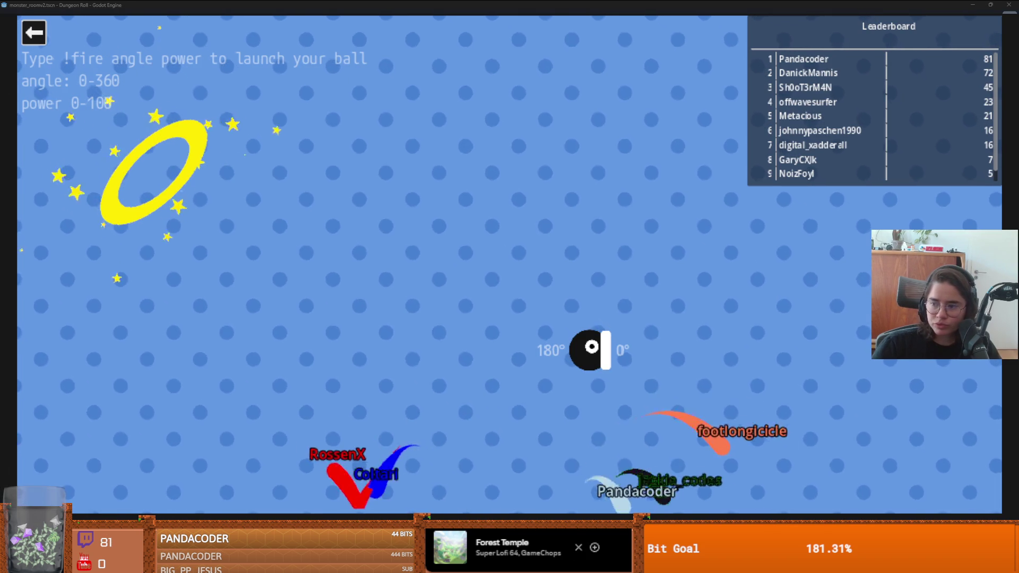
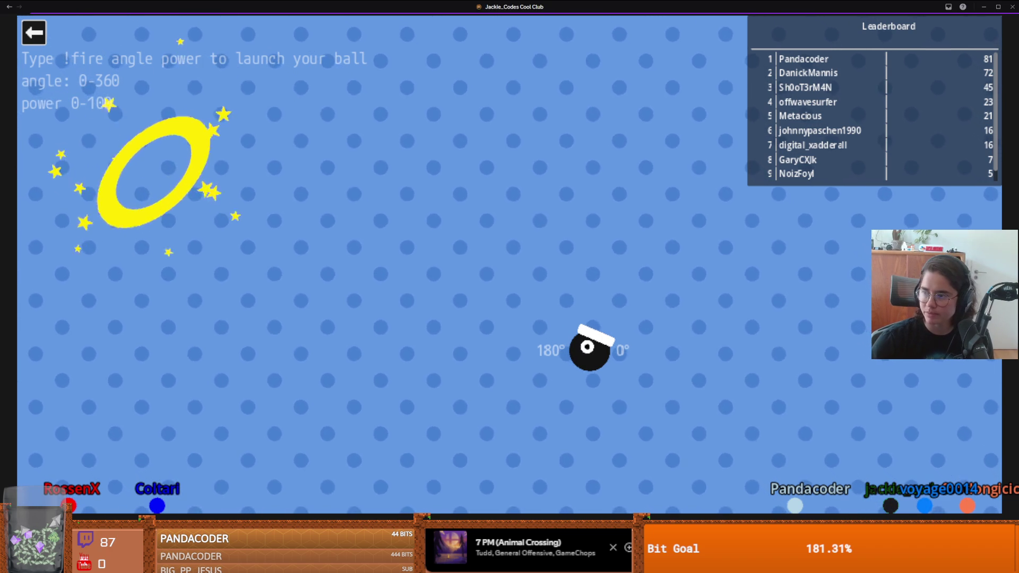
# - Quit the cannon game and page through the shared maps: church interior, lava cave, cave room
pyautogui.press('Escape')
pyautogui.click(269, 296)
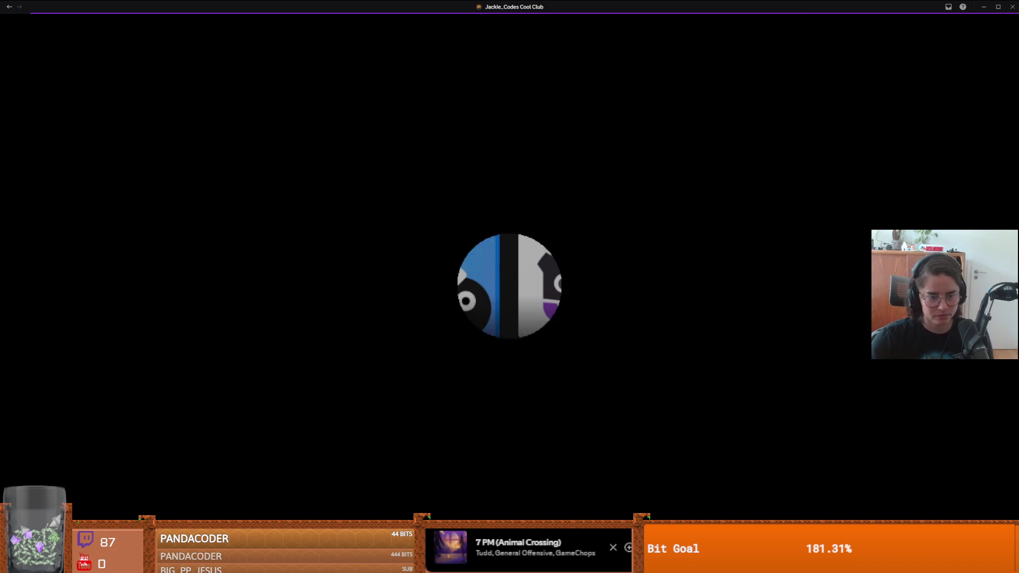
pyautogui.click(233, 403)
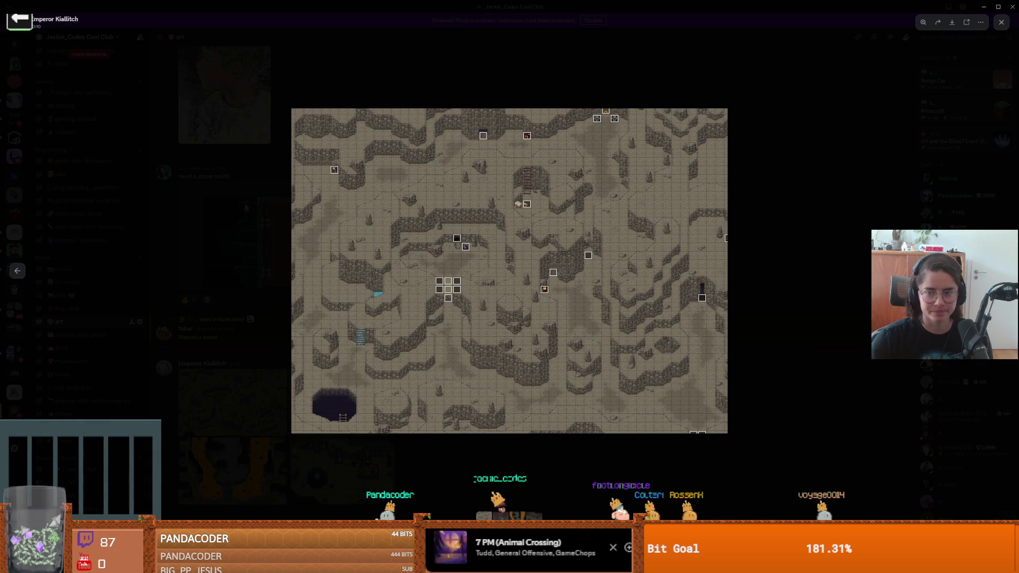
pyautogui.press('Right')
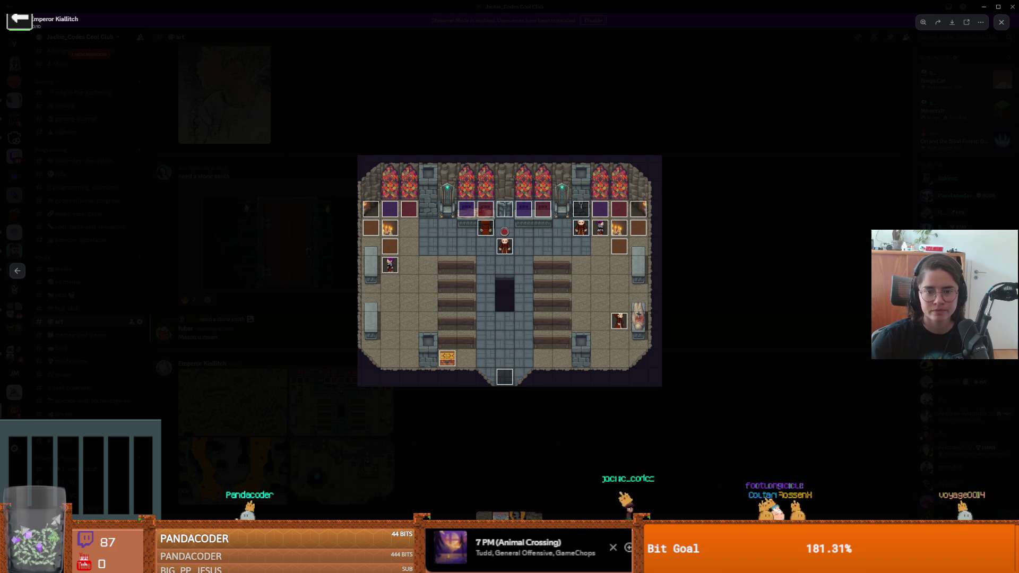
pyautogui.press('Right')
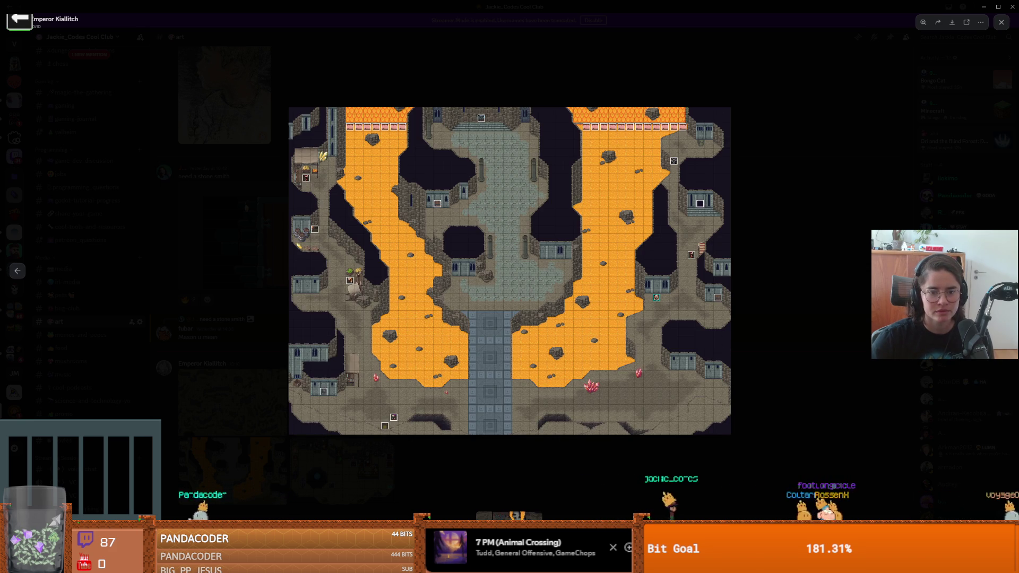
pyautogui.press('Right')
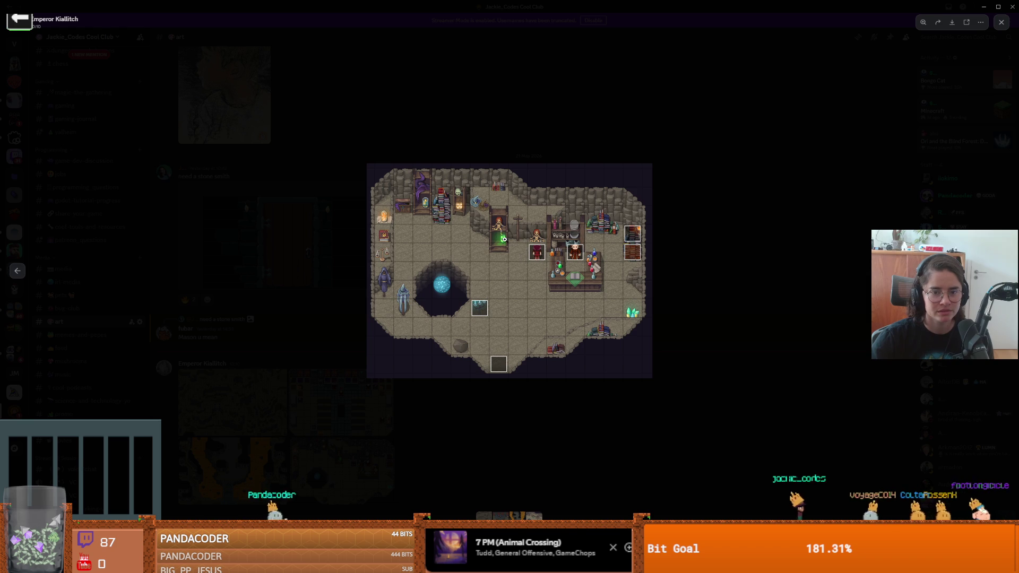
# - Zoom in and out on the cave room map, close the viewer, and return to the browser
pyautogui.click(503, 238)
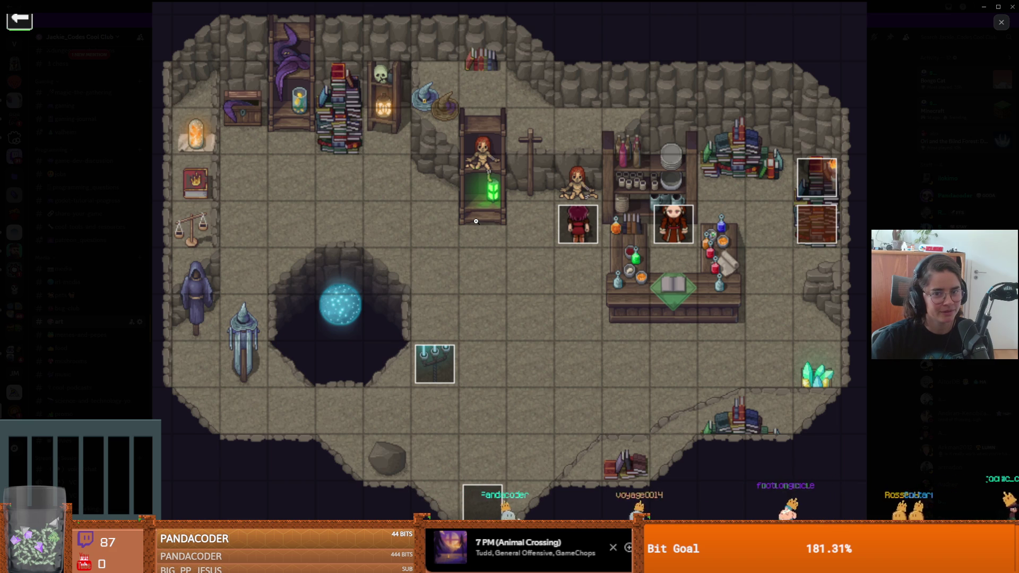
pyautogui.click(476, 221)
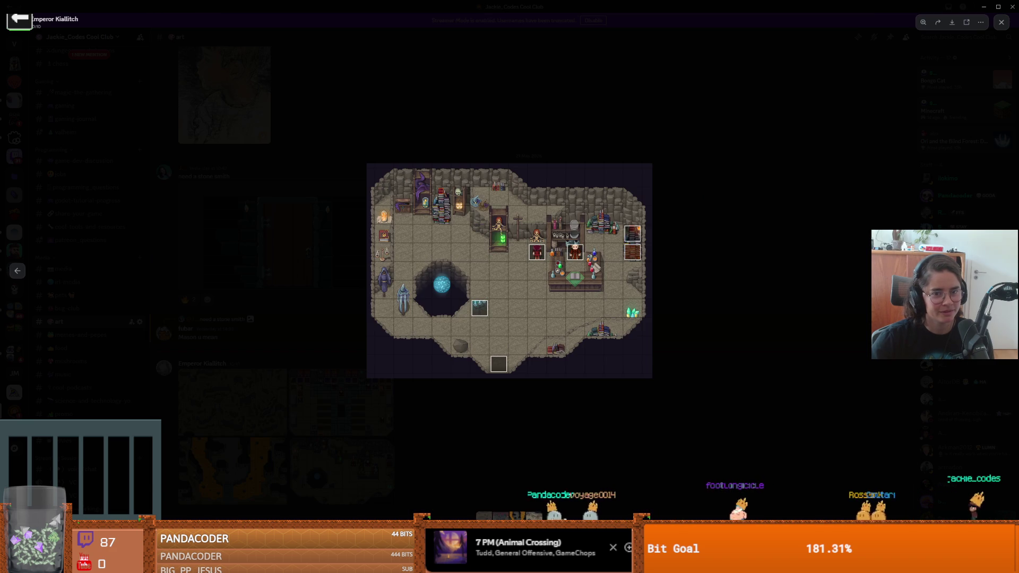
pyautogui.click(424, 189)
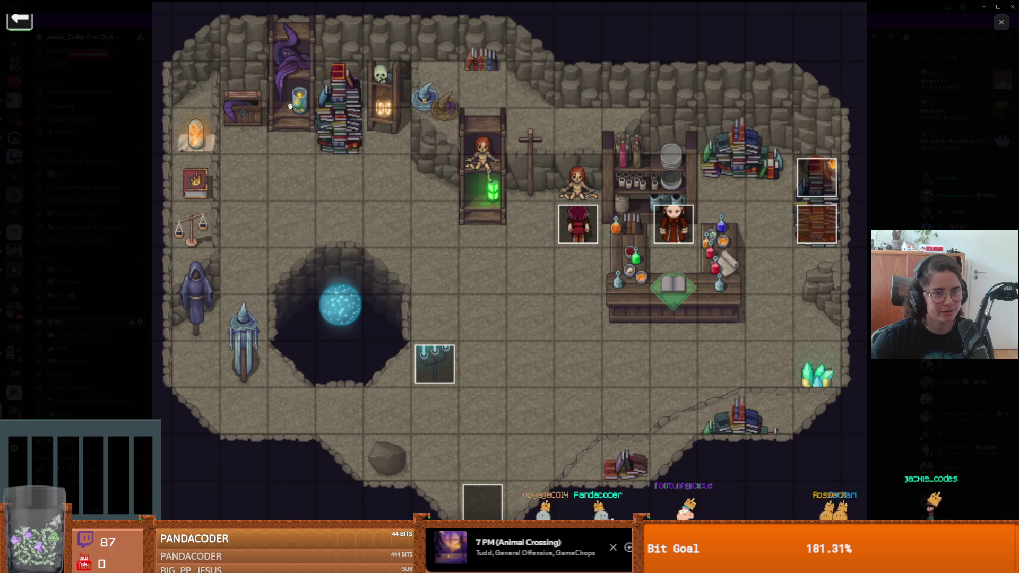
pyautogui.click(416, 205)
pyautogui.click(724, 257)
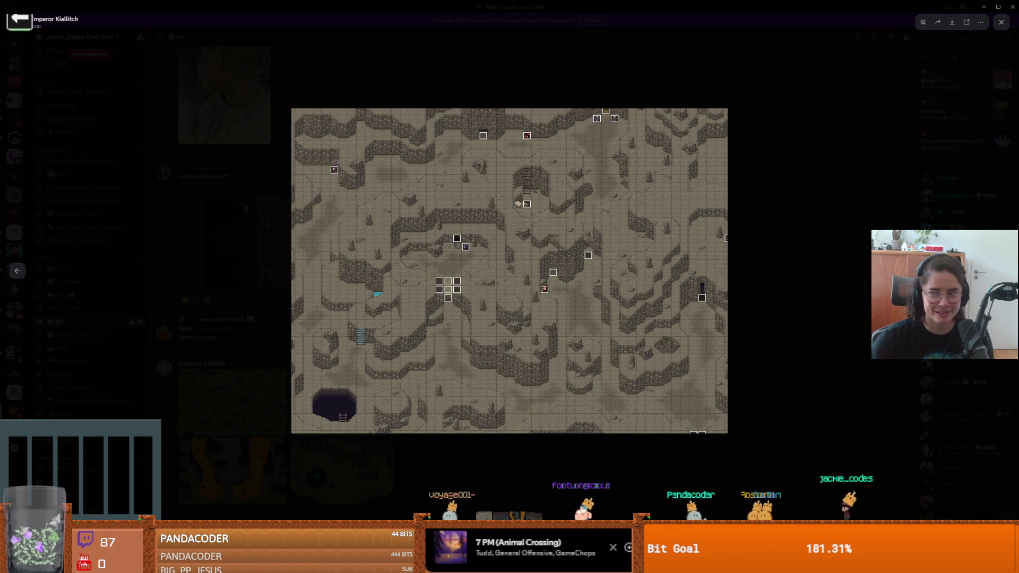
pyautogui.hotkey('alt', 'Tab')
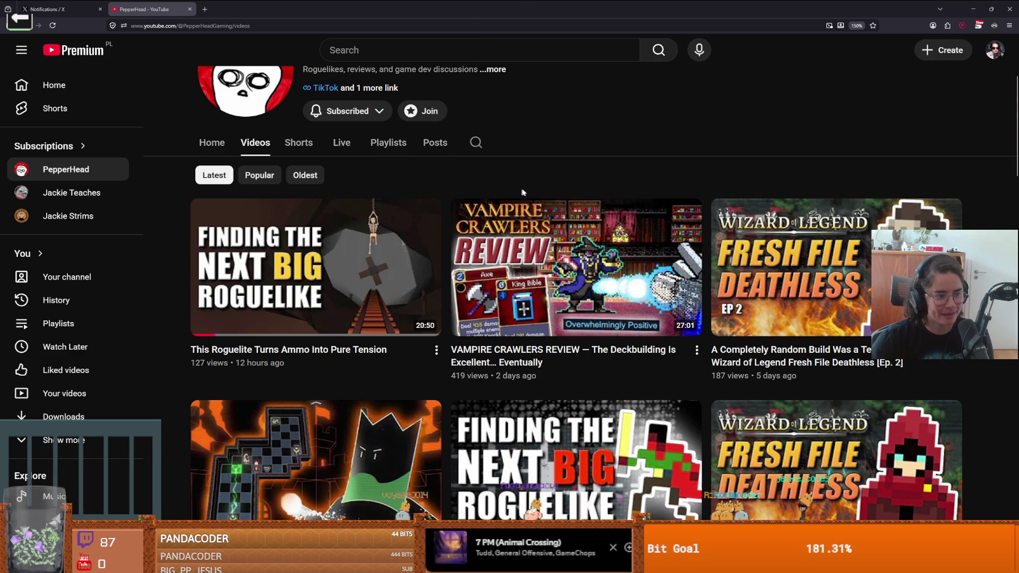
pyautogui.moveTo(611, 202)
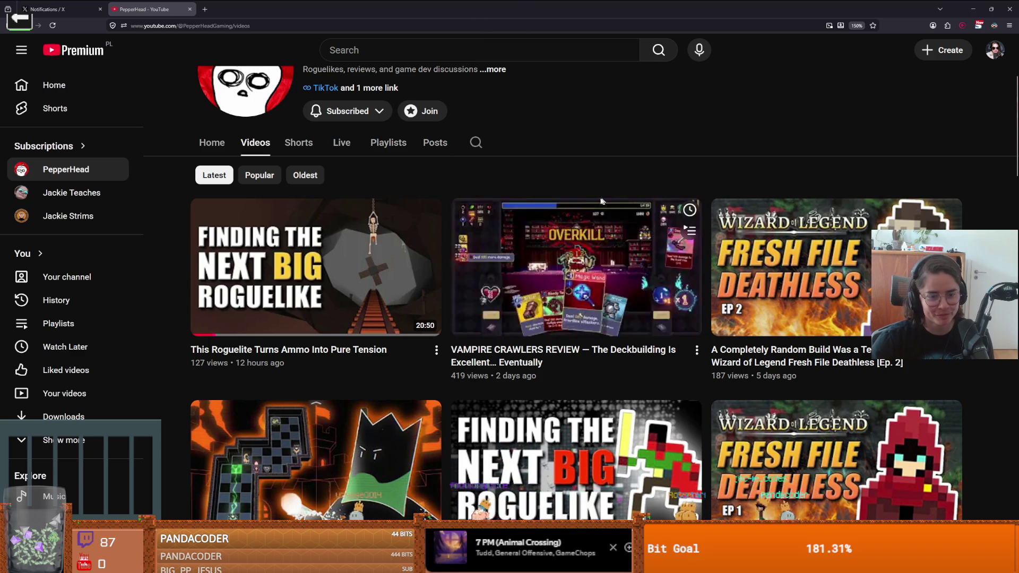
pyautogui.scroll(-1, 611, 202)
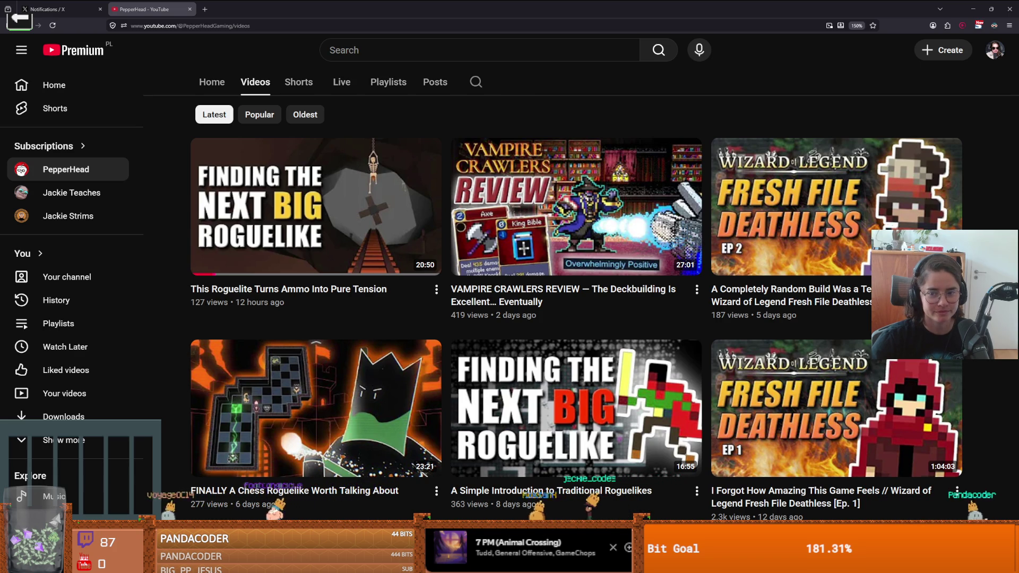
pyautogui.scroll(-3, 869, 340)
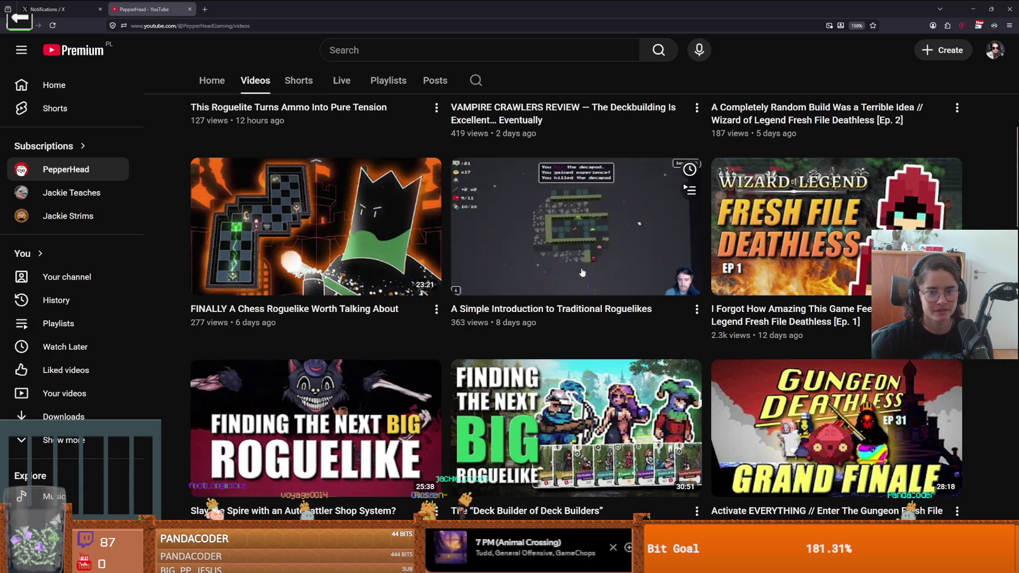
pyautogui.scroll(-1, 665, 306)
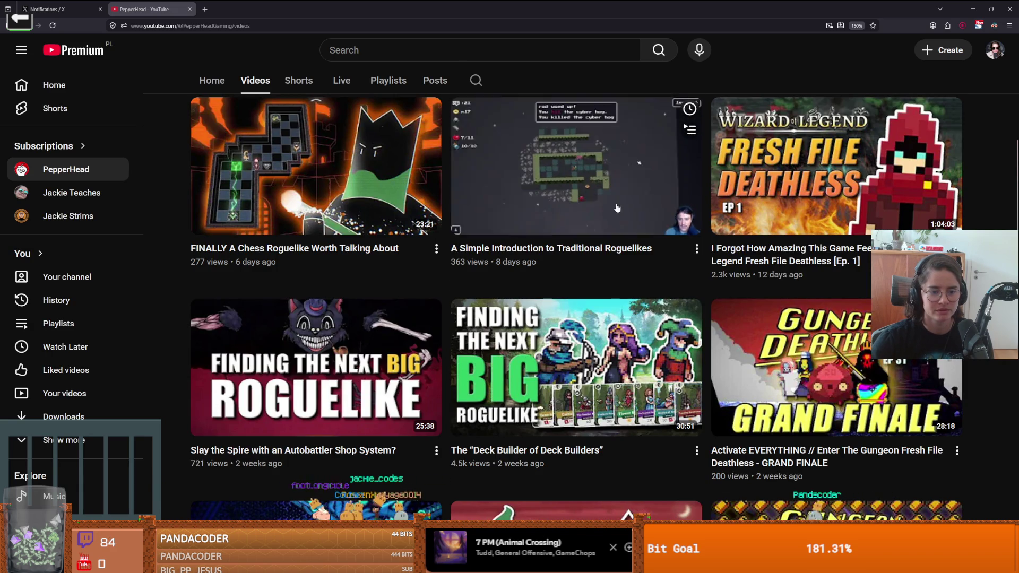
pyautogui.hotkey('alt', 'Tab')
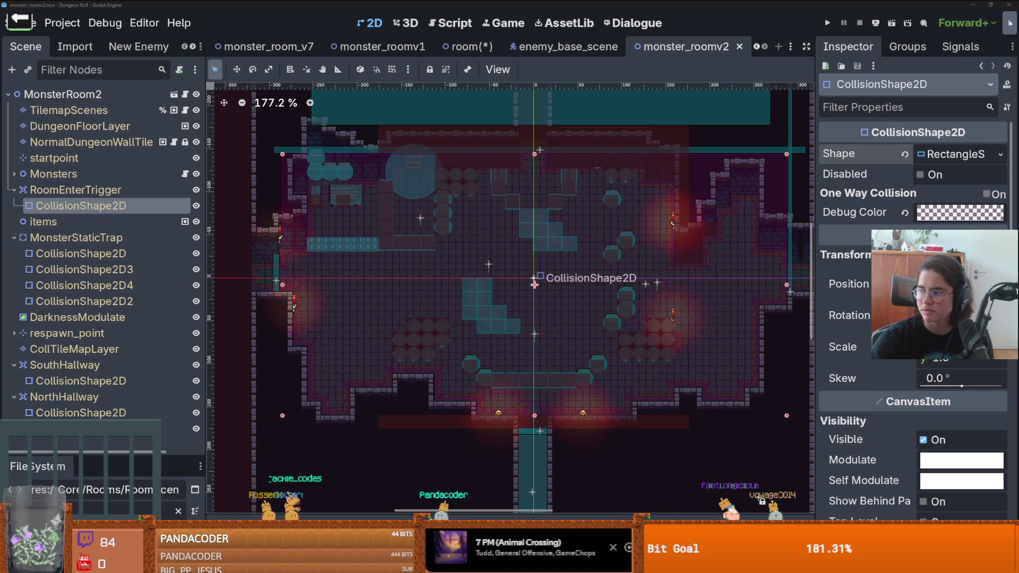
# - Return to the ancient humans YouTube video, pause it briefly, then resume playback
pyautogui.hotkey('alt', 'Tab')
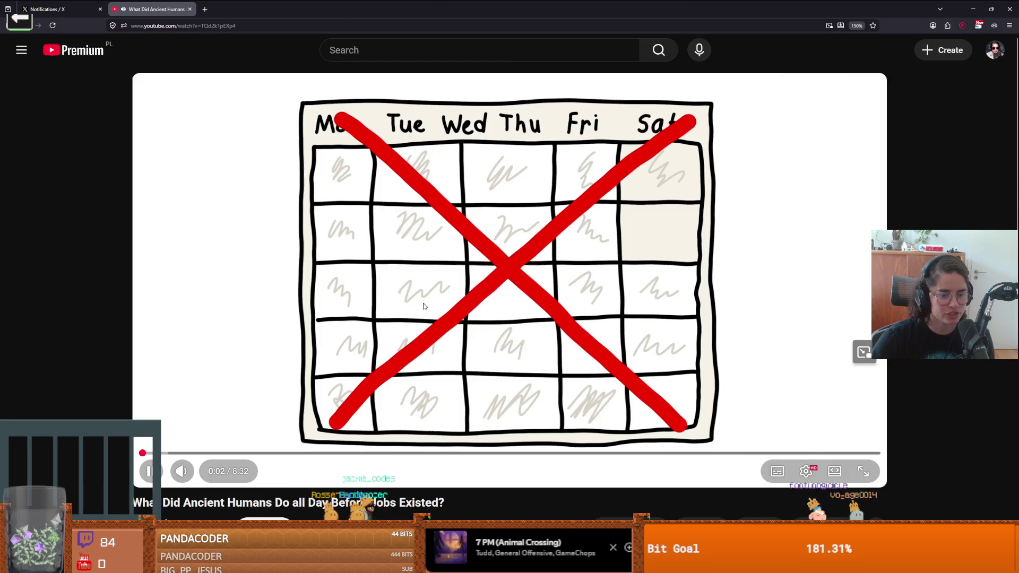
pyautogui.click(250, 311)
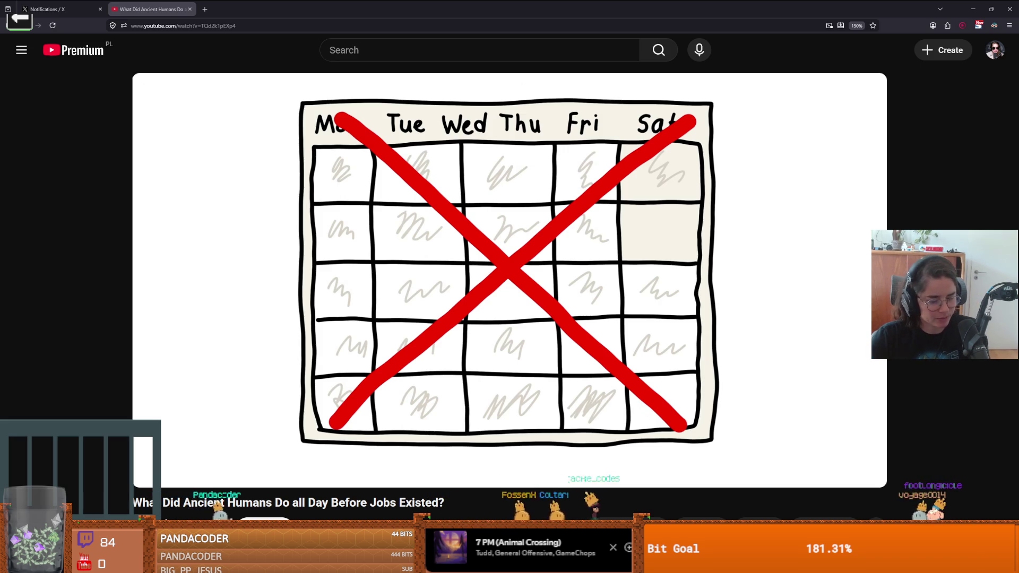
pyautogui.click(365, 307)
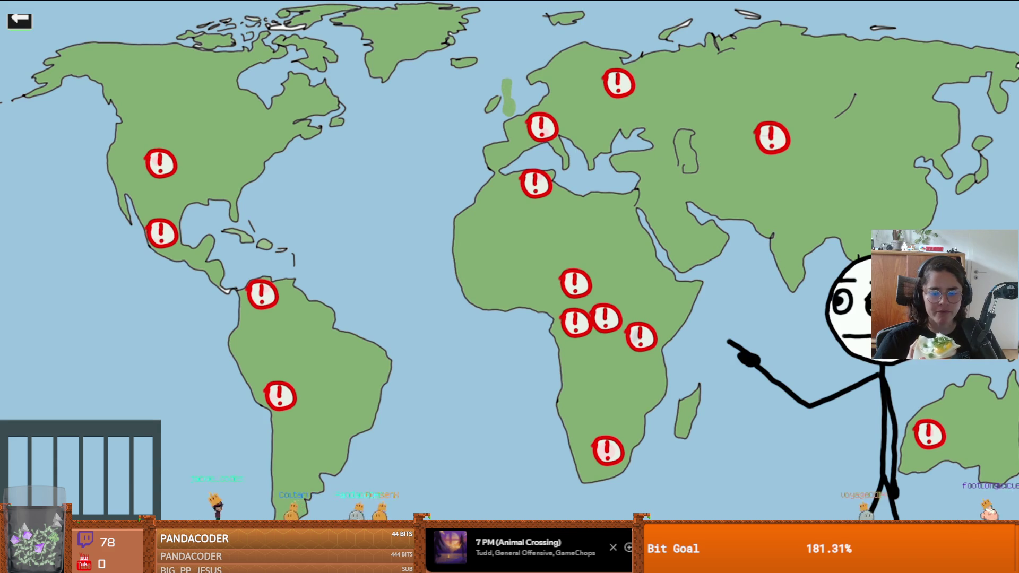
# - Pause and resume the video twice while it reaches the labelled continent maps, pausing at Asia
pyautogui.click(861, 468)
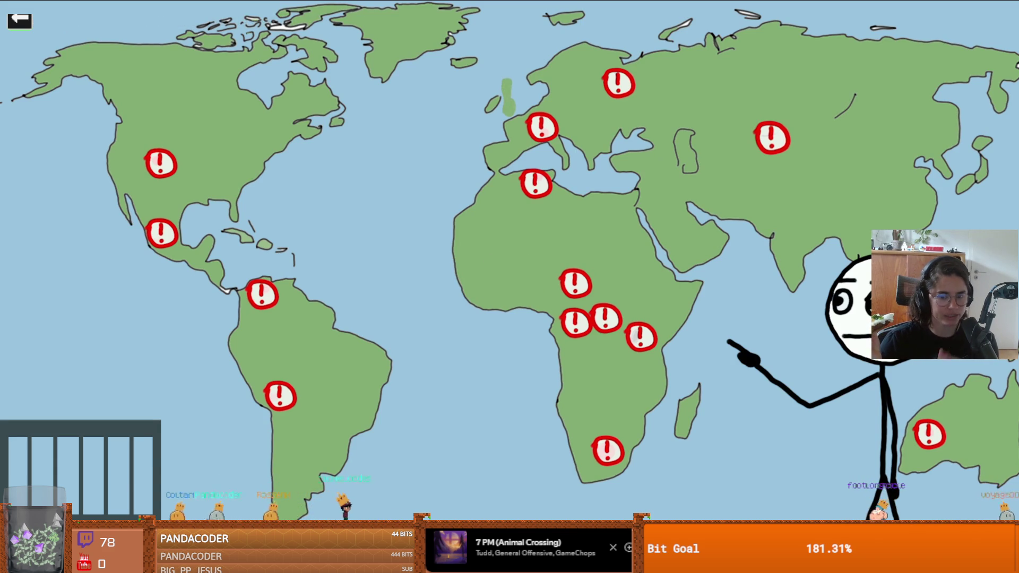
pyautogui.click(861, 468)
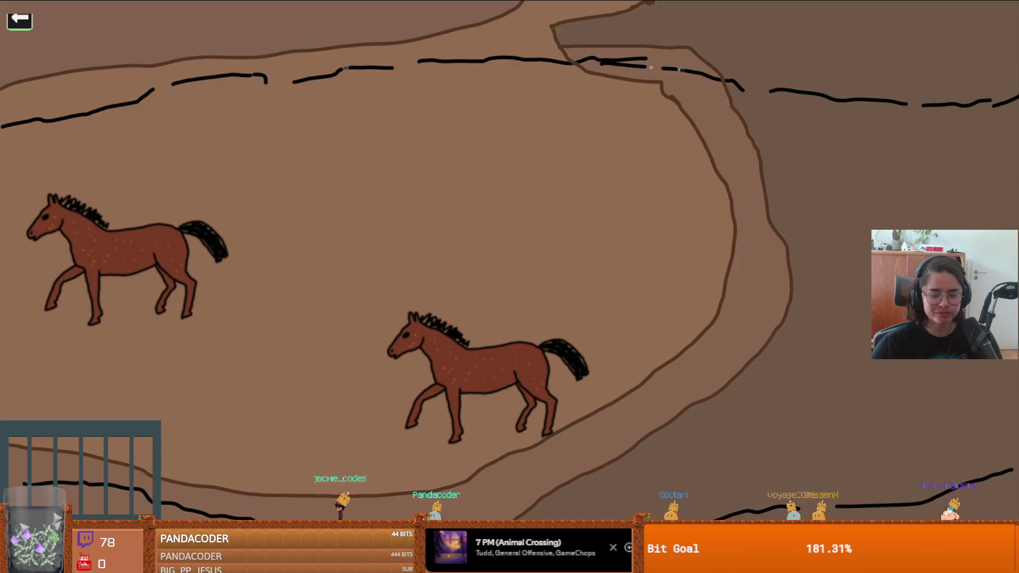
pyautogui.click(860, 471)
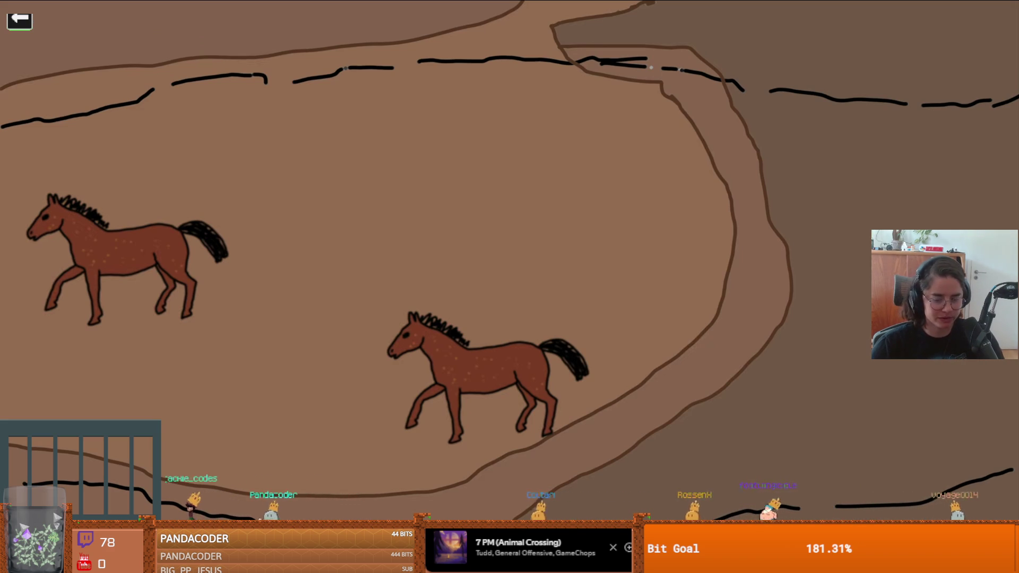
pyautogui.click(861, 471)
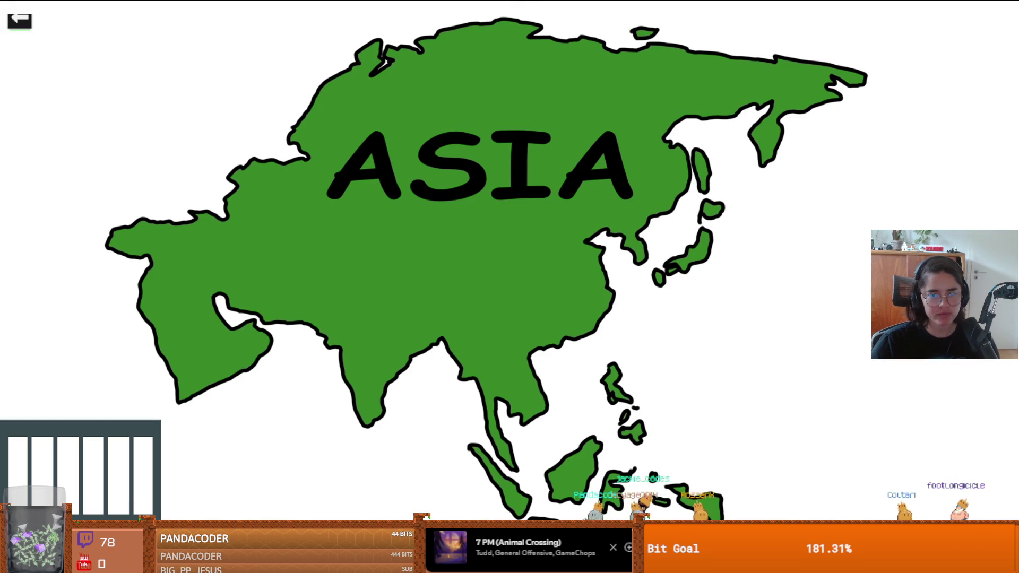
pyautogui.click(861, 471)
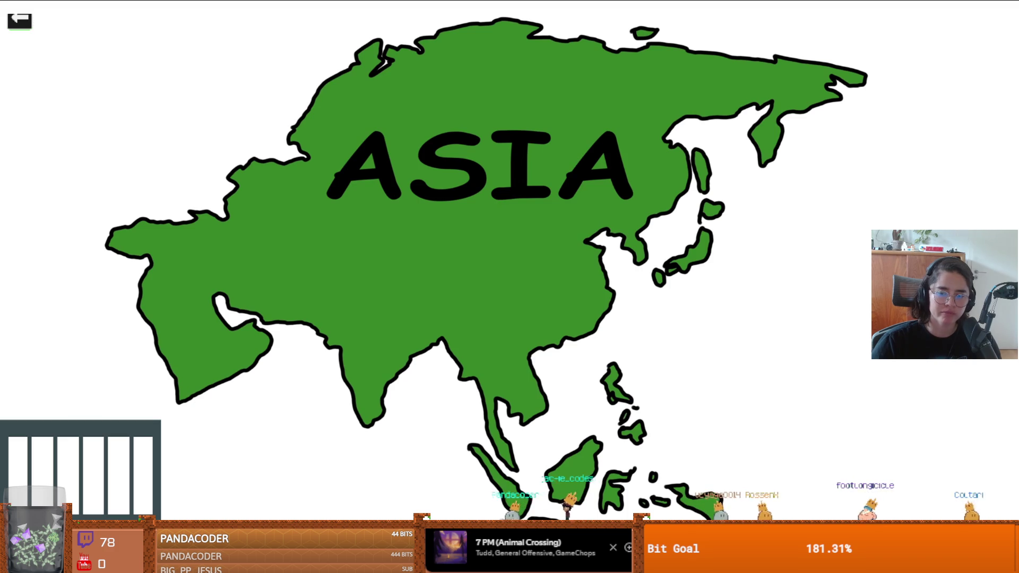
# - Resume the video through the spear hunt, pausing once the antelope collapses
pyautogui.click(862, 472)
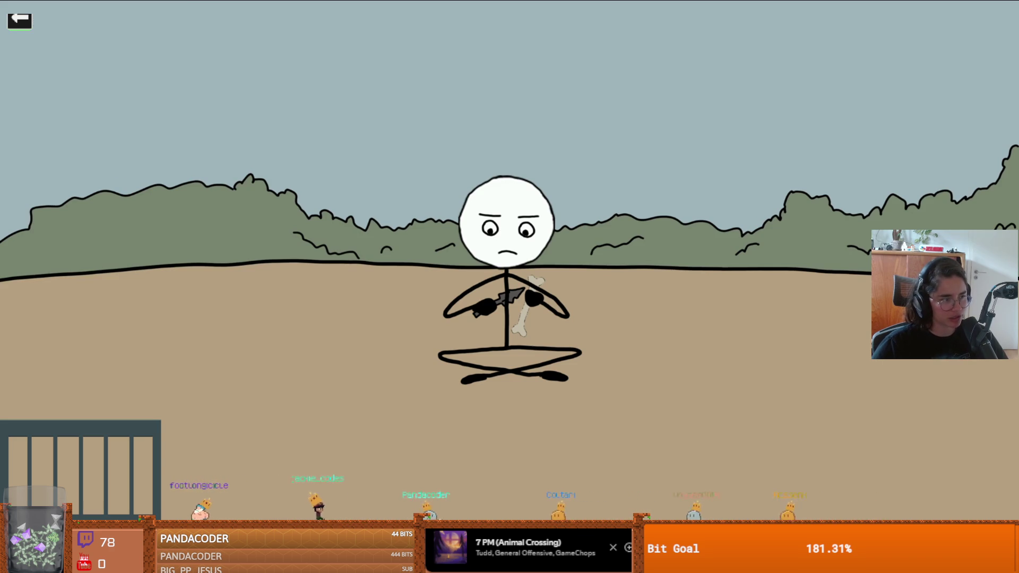
pyautogui.click(861, 471)
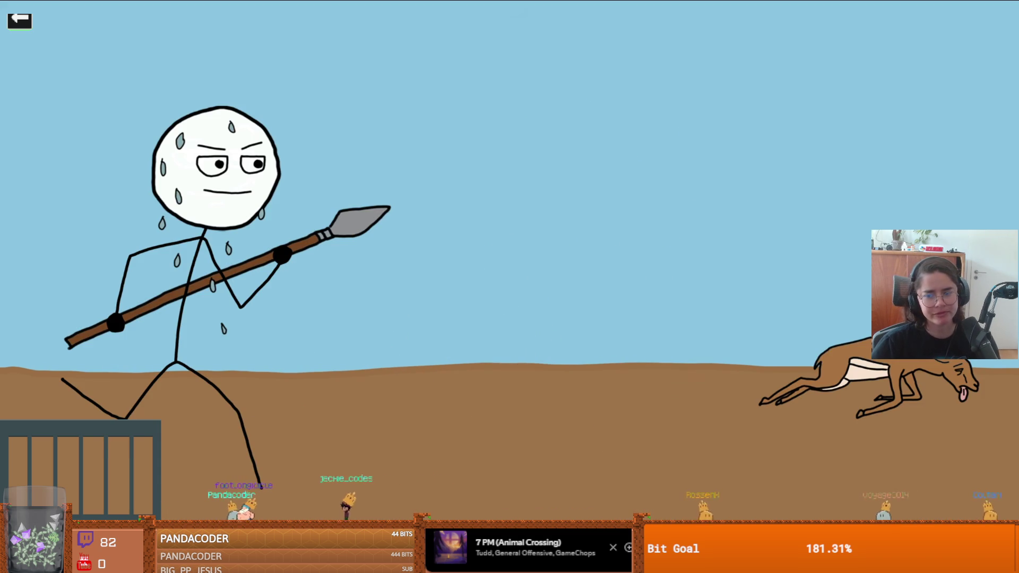
pyautogui.click(860, 470)
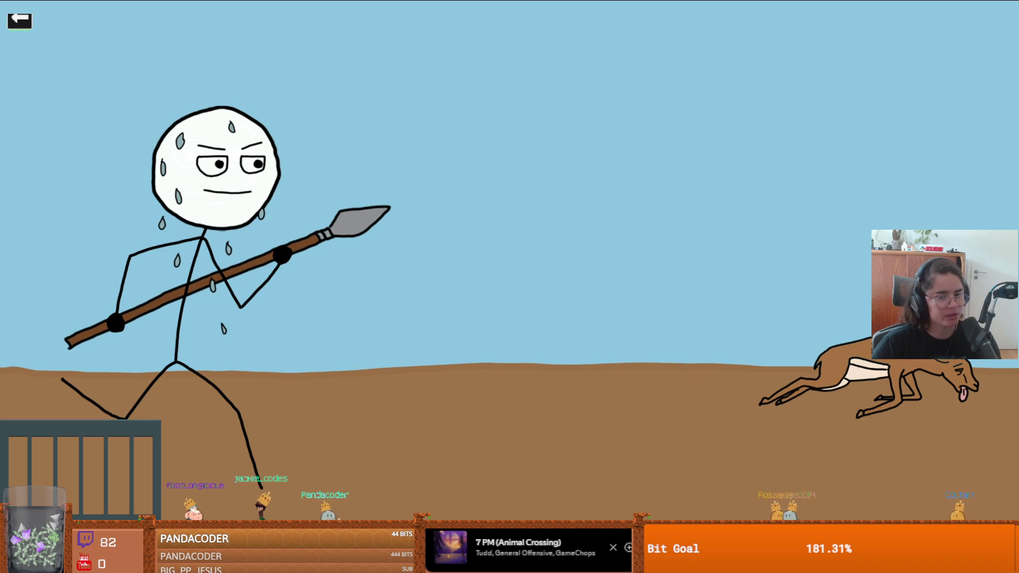
# - Resume the video past the 'Contracts' and crossed-out 'Productive' cards, then pause it
pyautogui.click(861, 471)
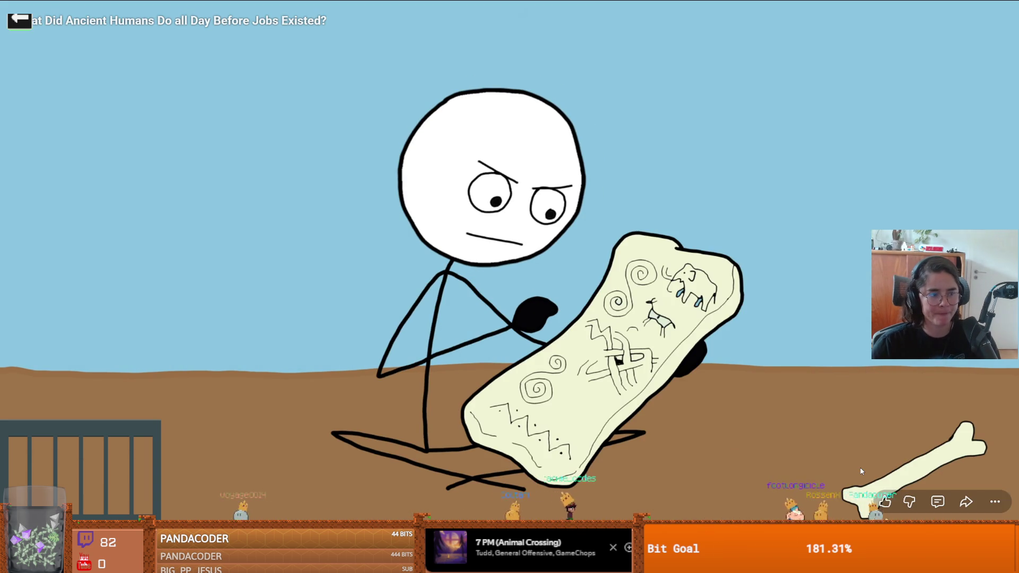
pyautogui.click(862, 471)
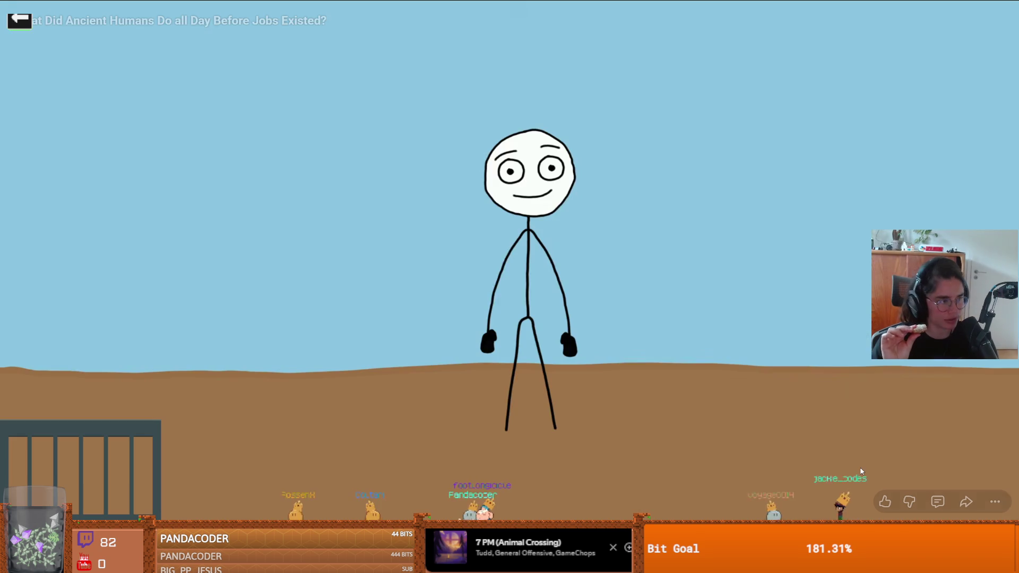
pyautogui.click(861, 472)
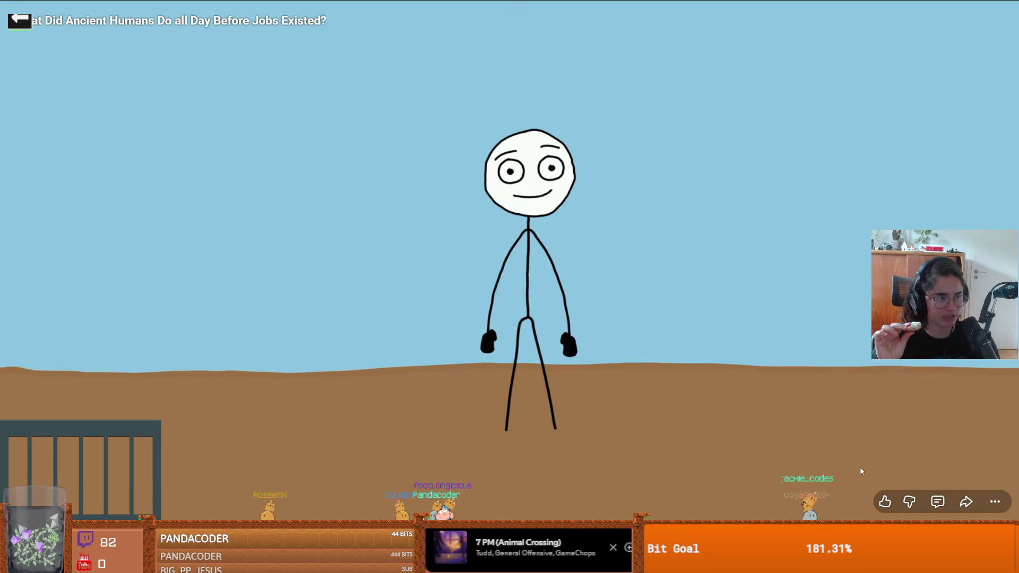
# - Resume the video through the '4 Hours' and '1 to 2' cards, pausing at three chatting figures
pyautogui.click(861, 472)
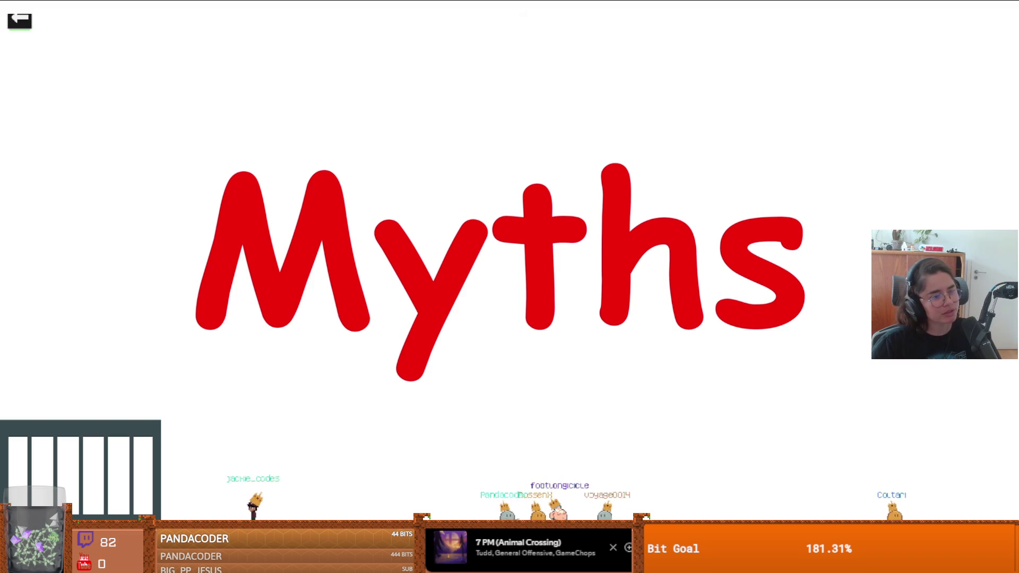
pyautogui.click(861, 472)
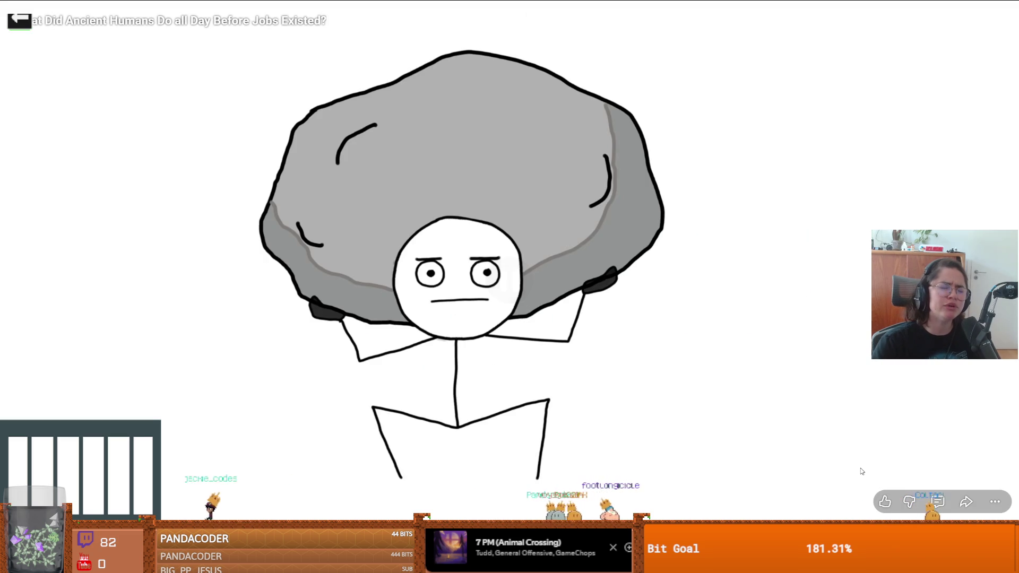
pyautogui.click(861, 472)
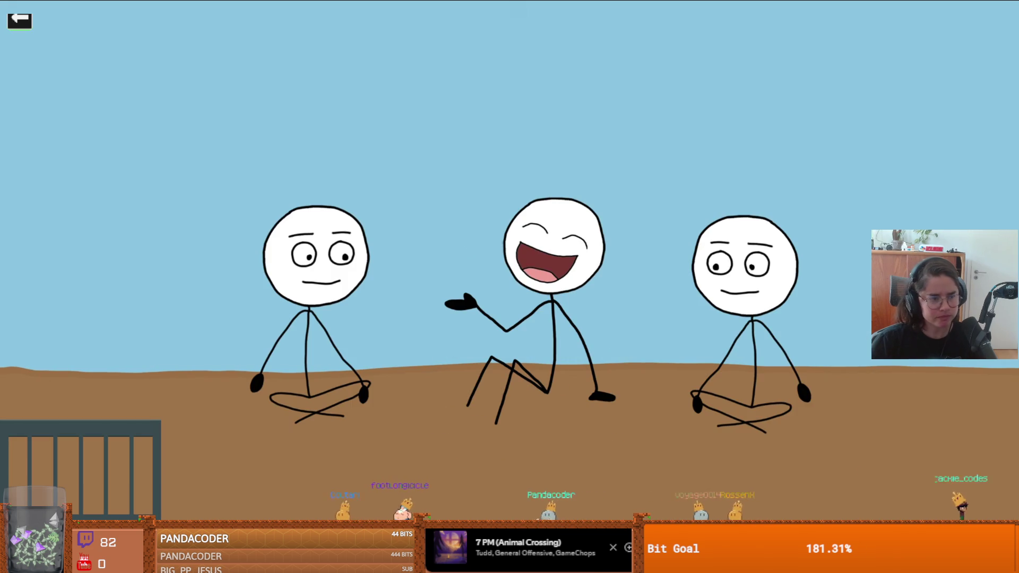
pyautogui.click(862, 471)
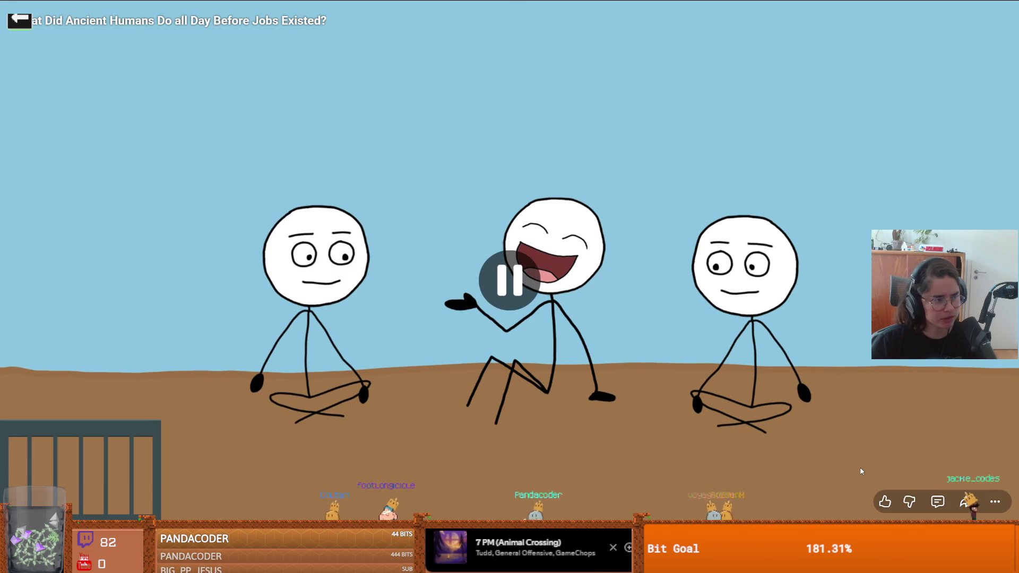
# - Keep pausing and resuming the video past the reclining figure and police officer scenes
pyautogui.click(861, 471)
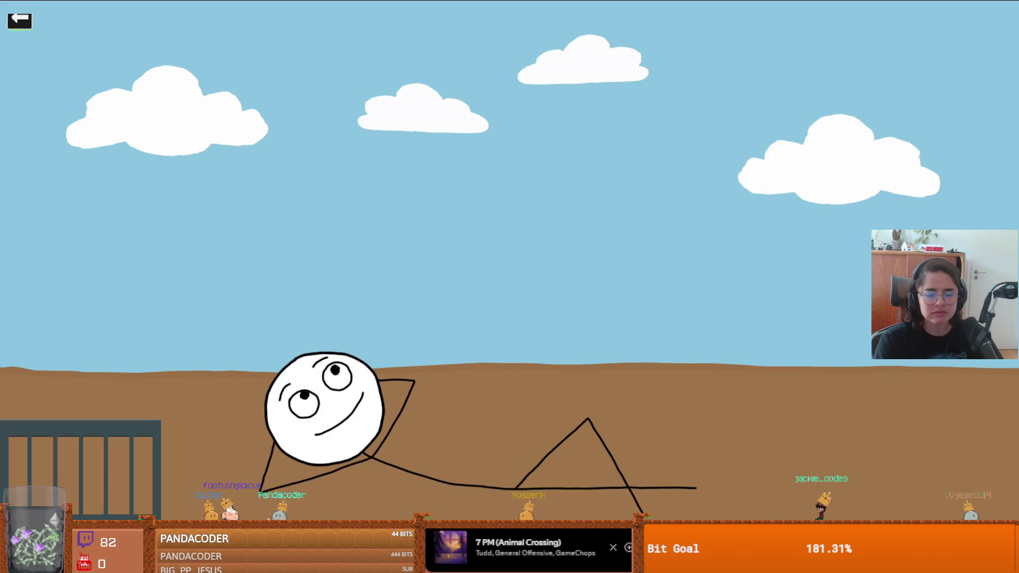
pyautogui.click(861, 471)
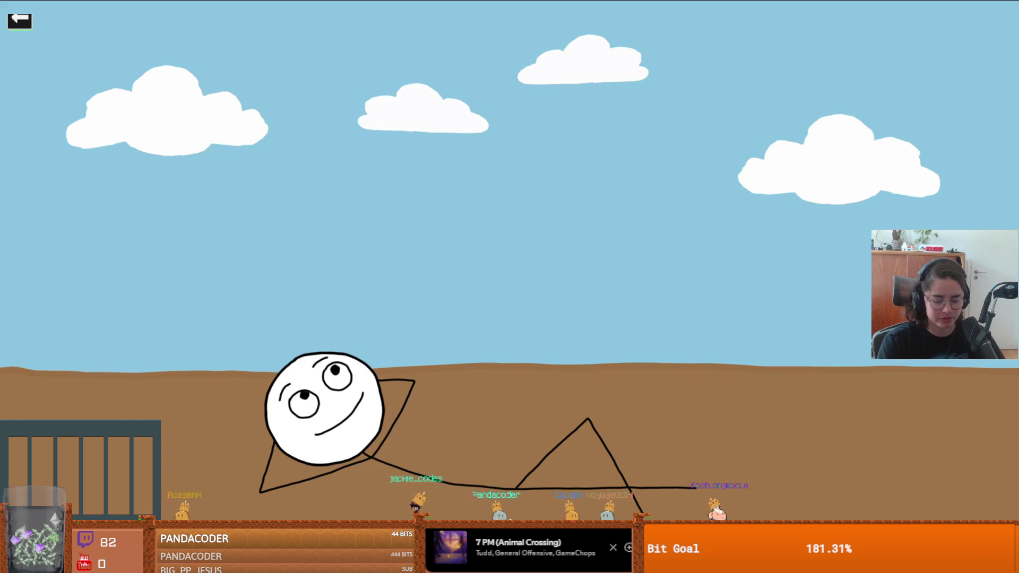
pyautogui.click(861, 471)
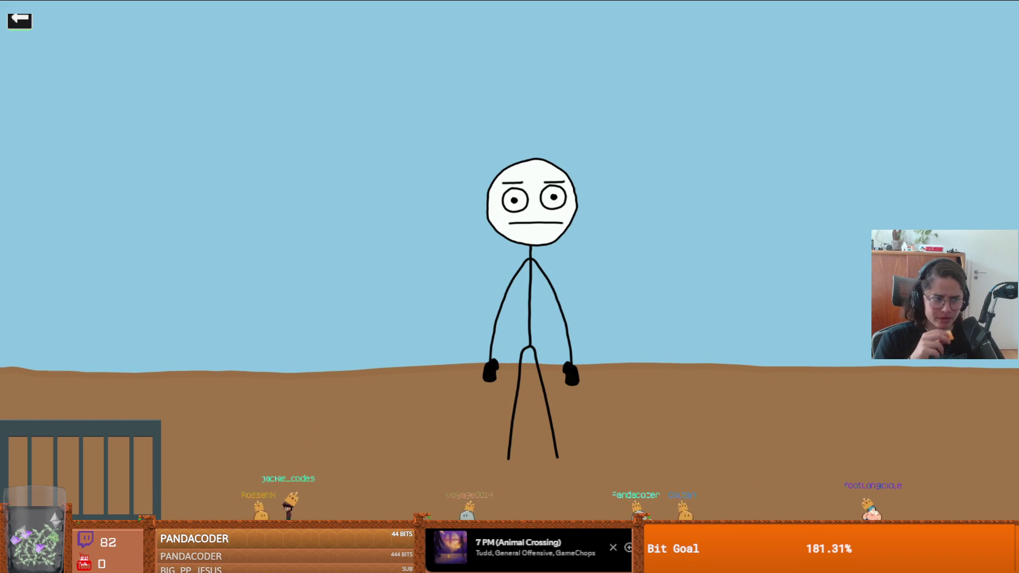
pyautogui.click(861, 471)
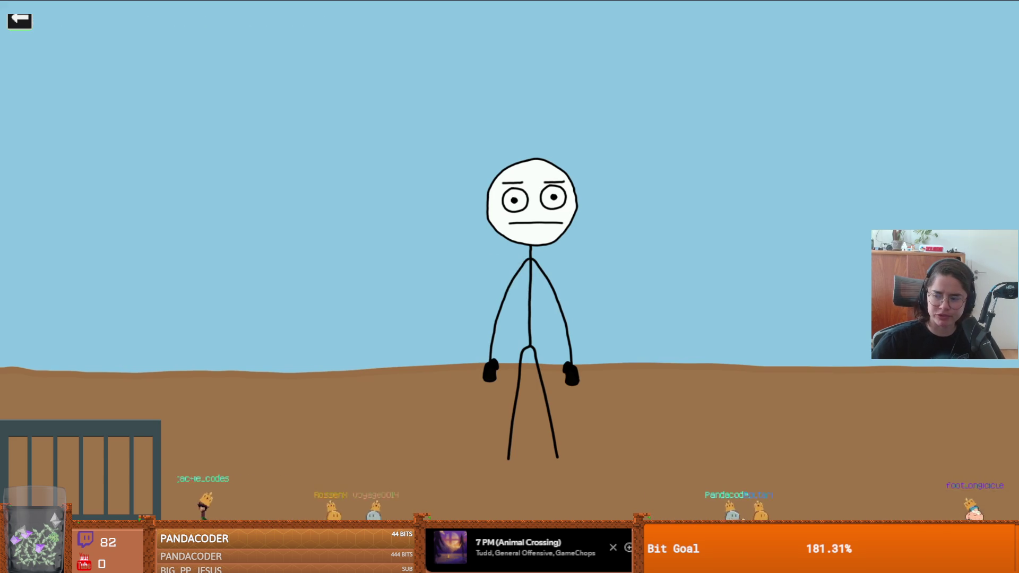
pyautogui.click(654, 430)
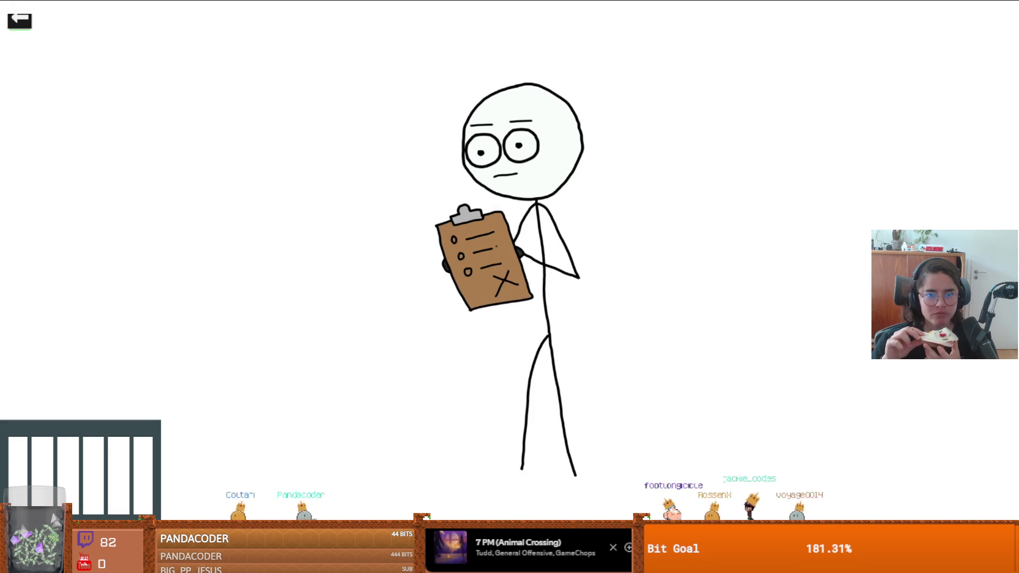
pyautogui.click(655, 427)
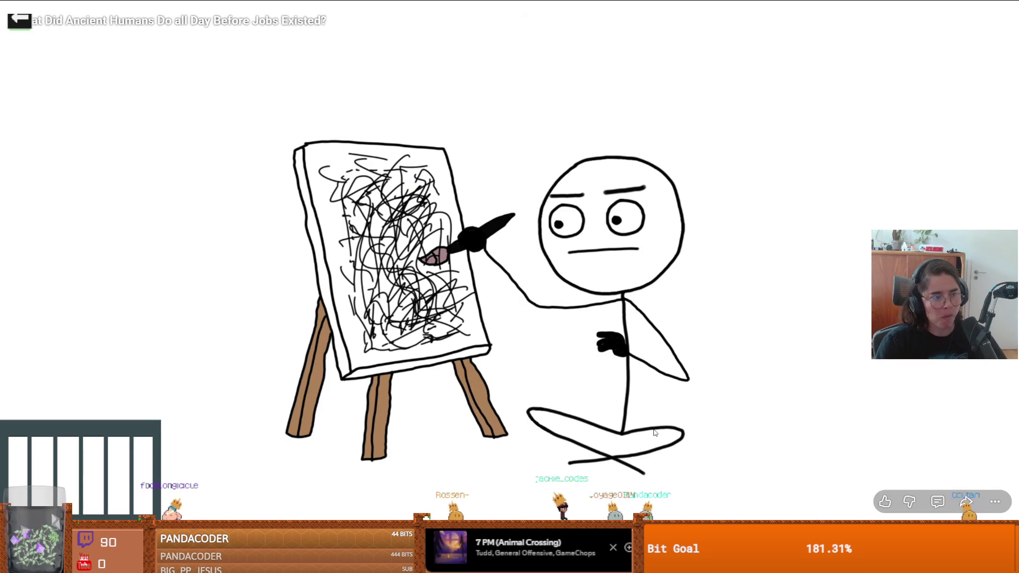
# - Pause at the painting scene, play a bit more, pause again and exit full screen
pyautogui.click(655, 433)
pyautogui.click(655, 432)
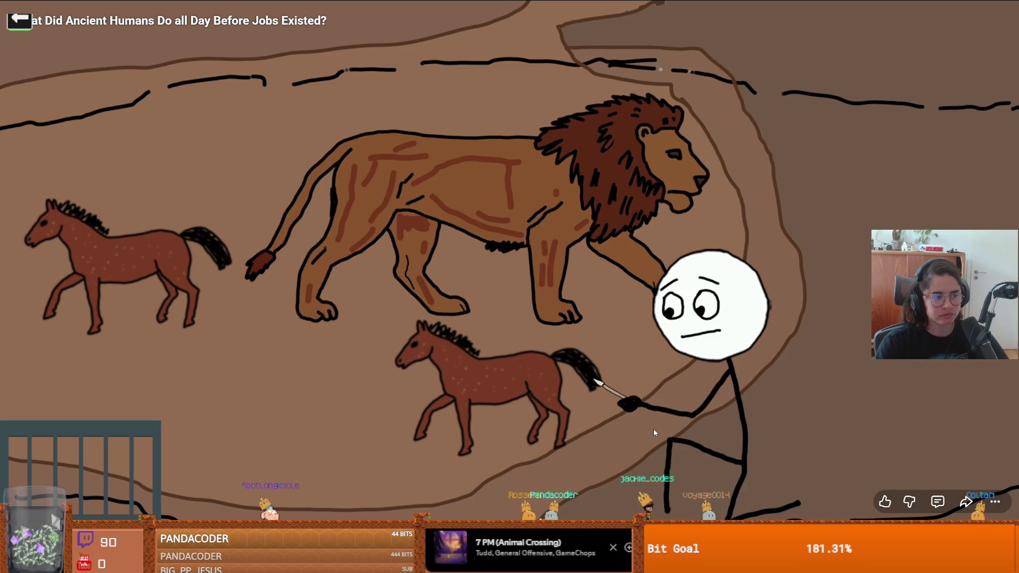
pyautogui.click(654, 433)
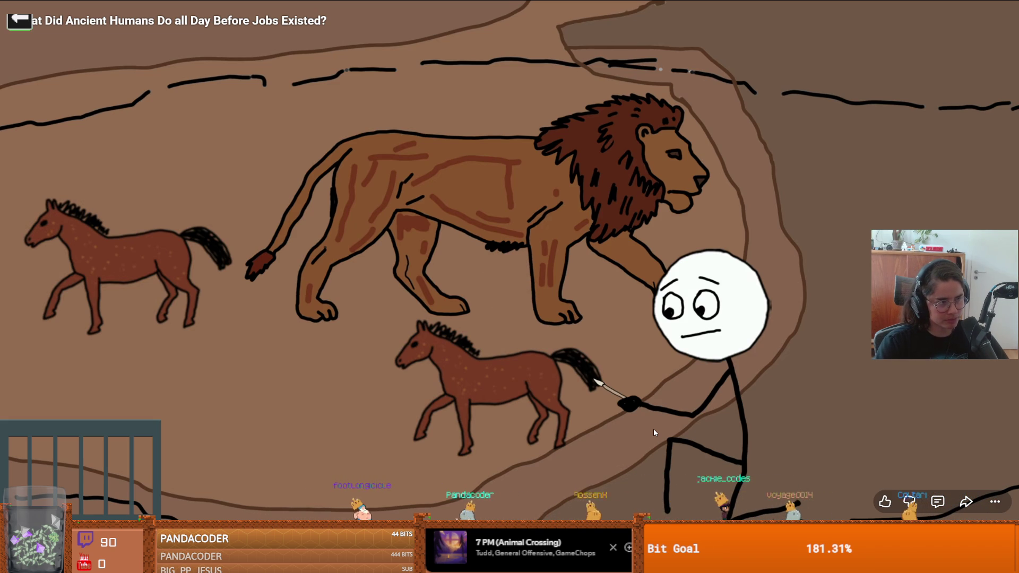
pyautogui.click(654, 430)
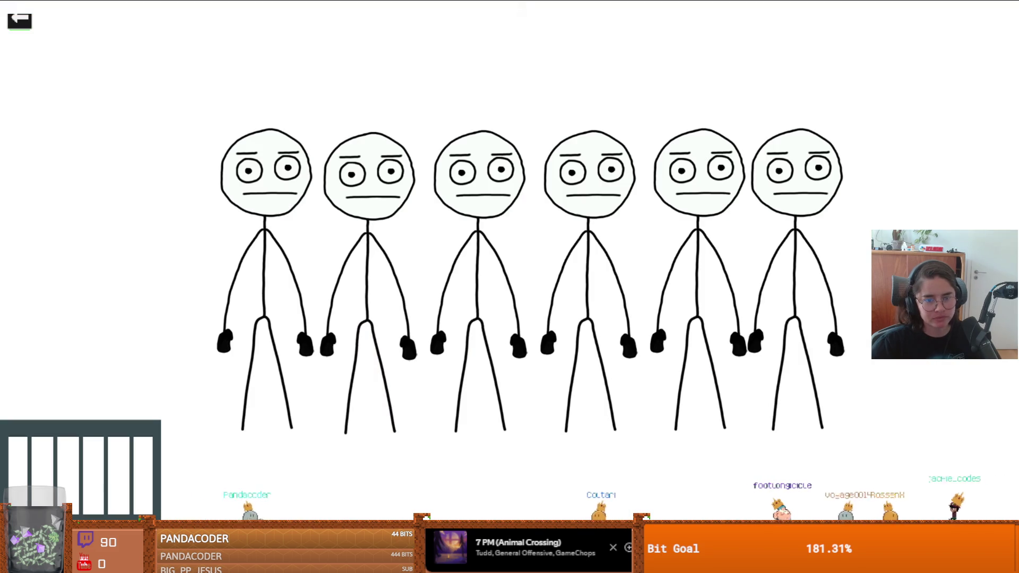
pyautogui.click(655, 432)
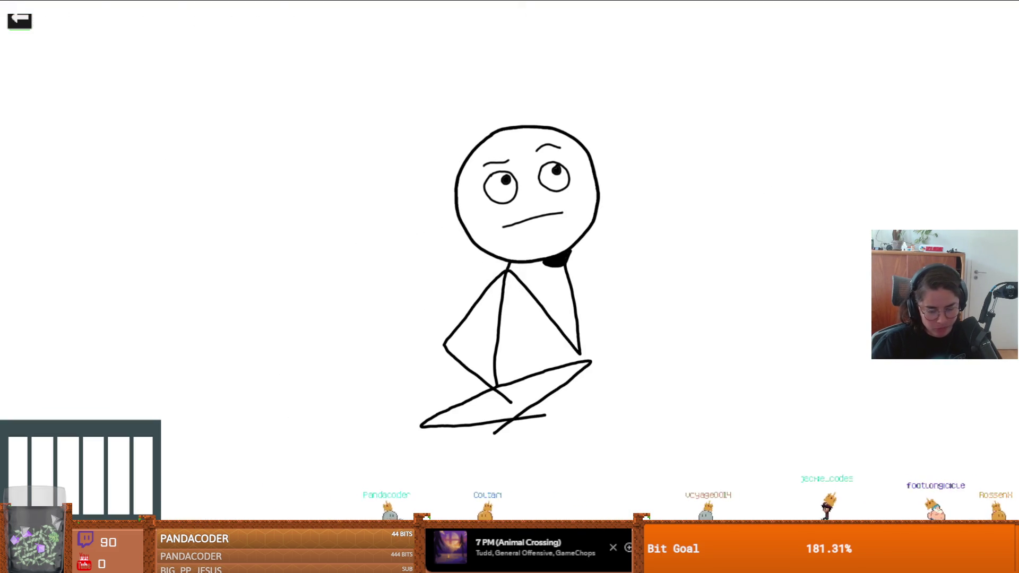
pyautogui.moveTo(758, 451)
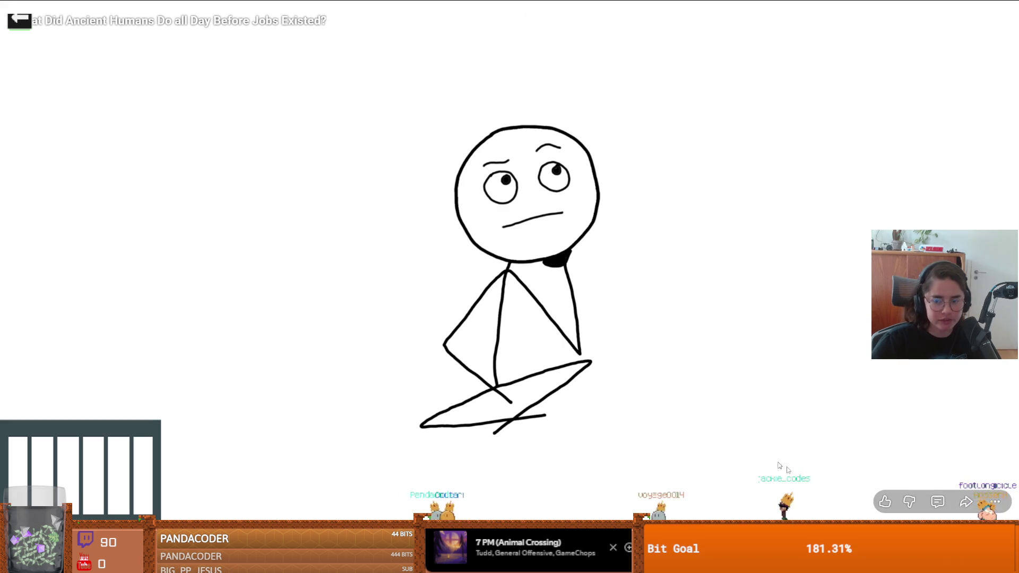
pyautogui.click(1008, 503)
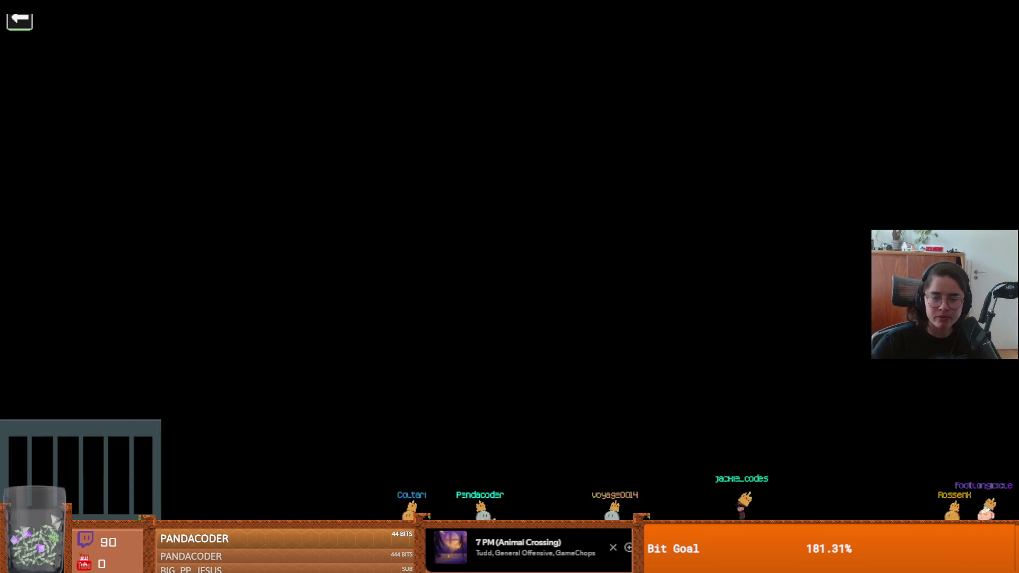
# - Switch from the browser back to the Godot editor's monster_roomv2 scene
pyautogui.hotkey('alt', 'Tab')
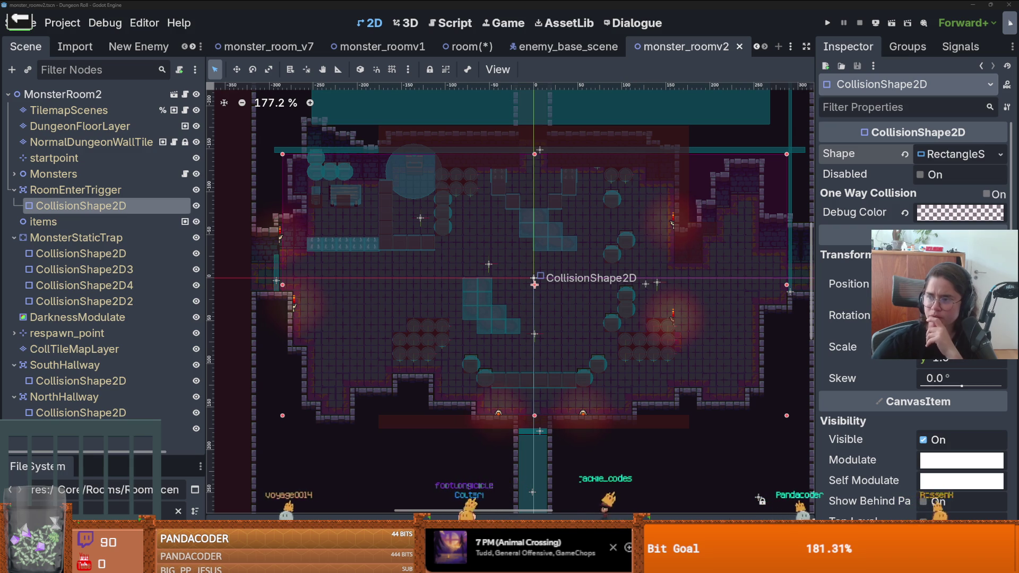
# - Open the 'Sunday pub opening hours 1972' video and play it full screen
pyautogui.hotkey('alt', 'Tab')
pyautogui.click(604, 178)
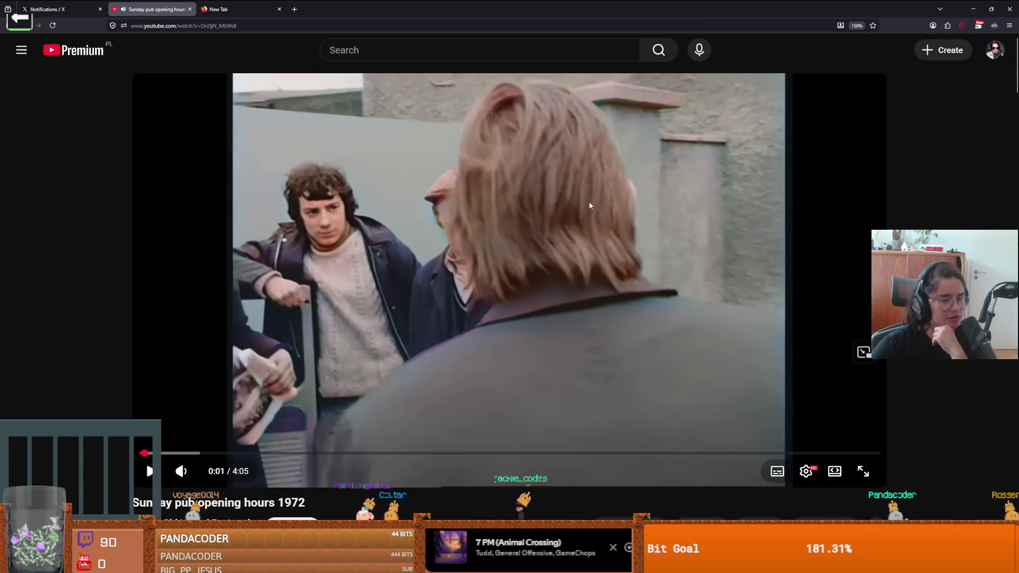
pyautogui.scroll(-1, 718, 317)
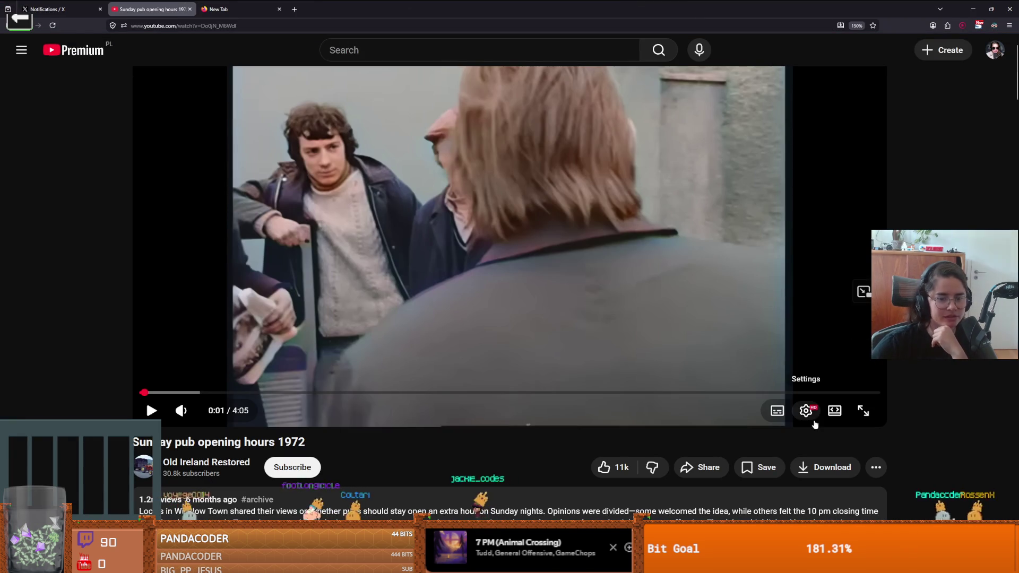
pyautogui.click(862, 413)
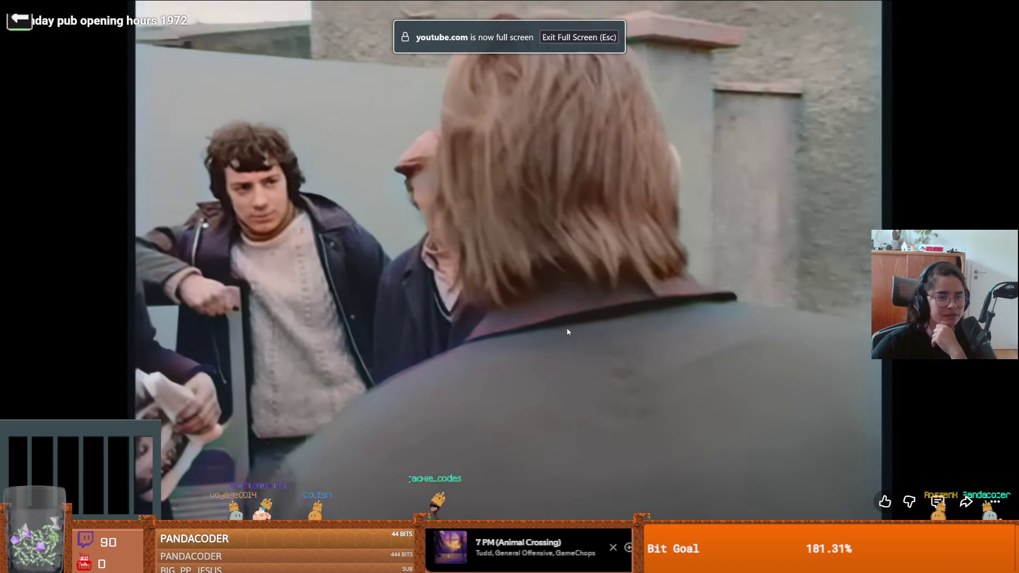
pyautogui.click(567, 332)
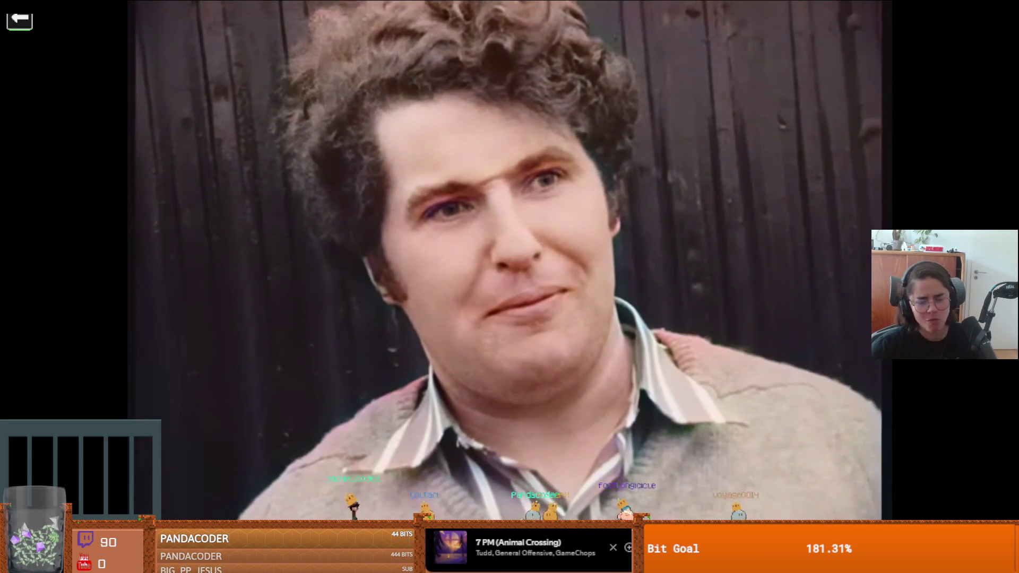
# - Pause and resume the video, turn on English subtitles, then pause a few seconds in
pyautogui.click(510, 299)
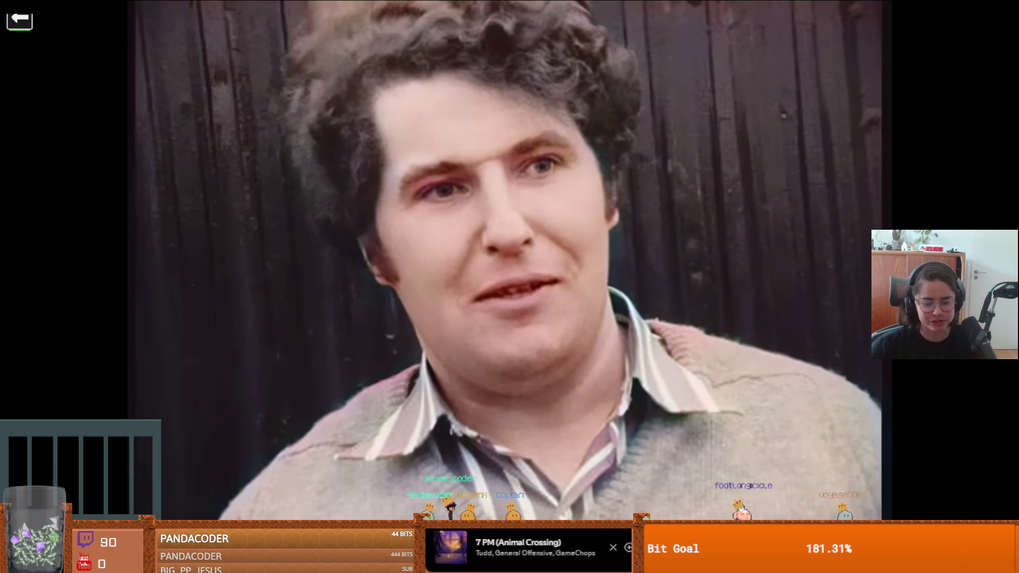
pyautogui.click(508, 294)
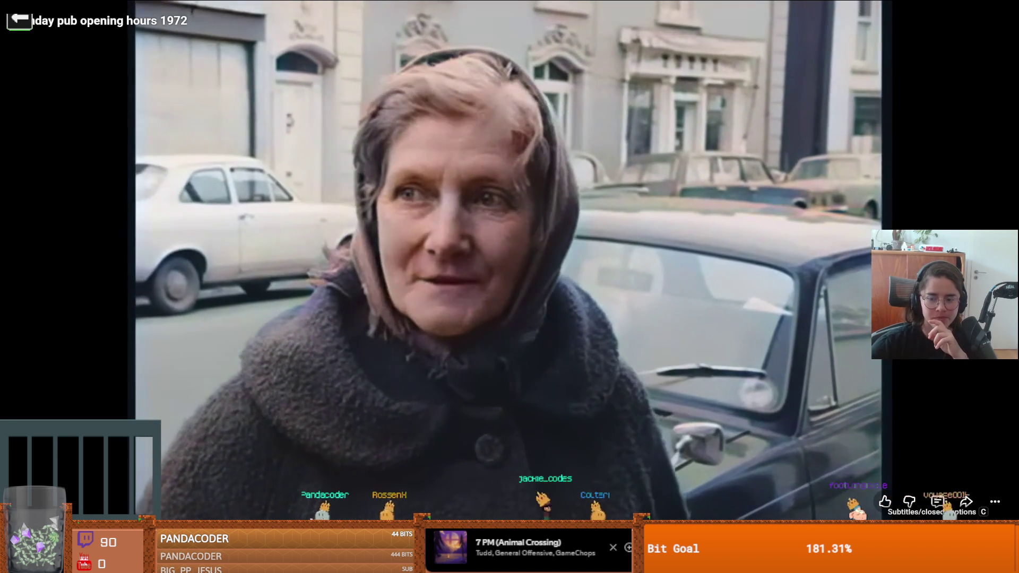
pyautogui.click(937, 501)
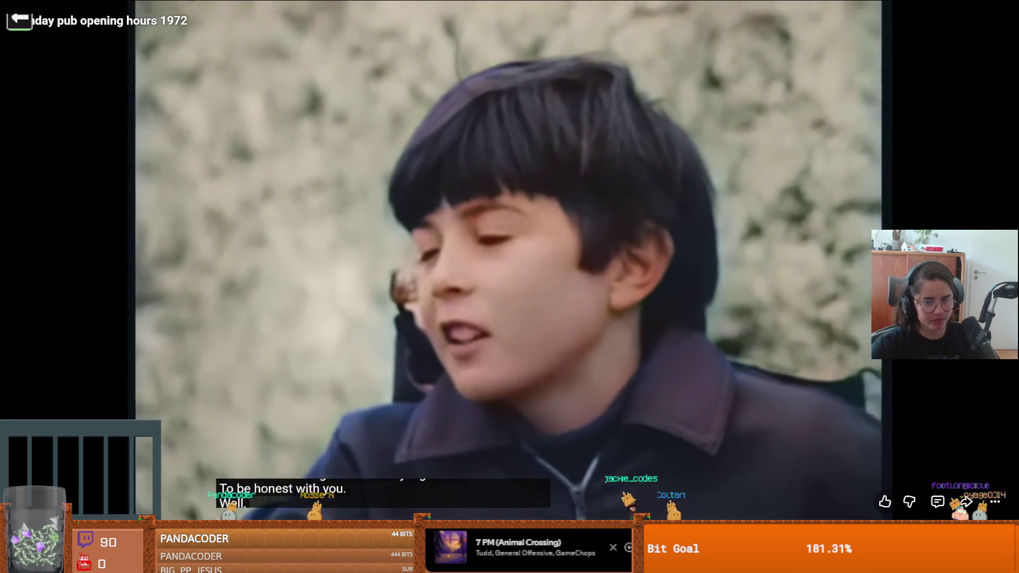
pyautogui.click(773, 324)
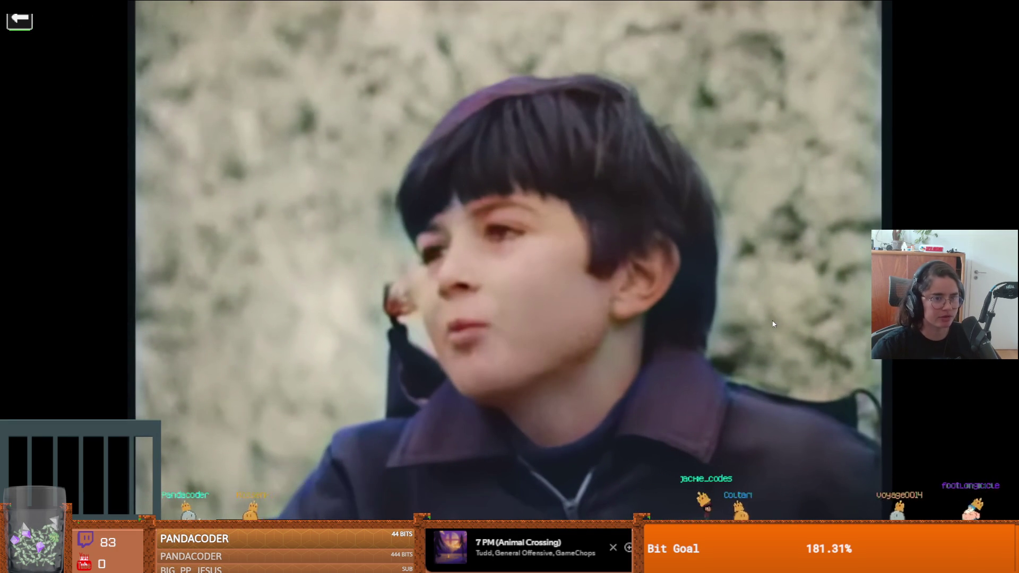
# - Resume the subtitled 1972 pub hours video at the boy's street interview
pyautogui.click(772, 323)
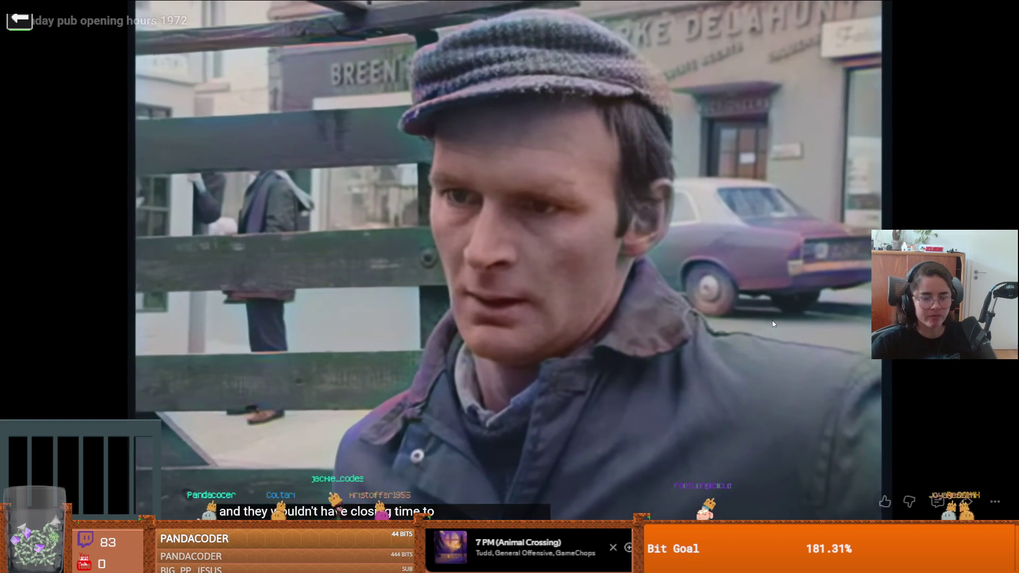
# - Briefly pause and resume the pub-hours video, then pause it at 3:44 and exit fullscreen
pyautogui.click(772, 321)
pyautogui.click(772, 321)
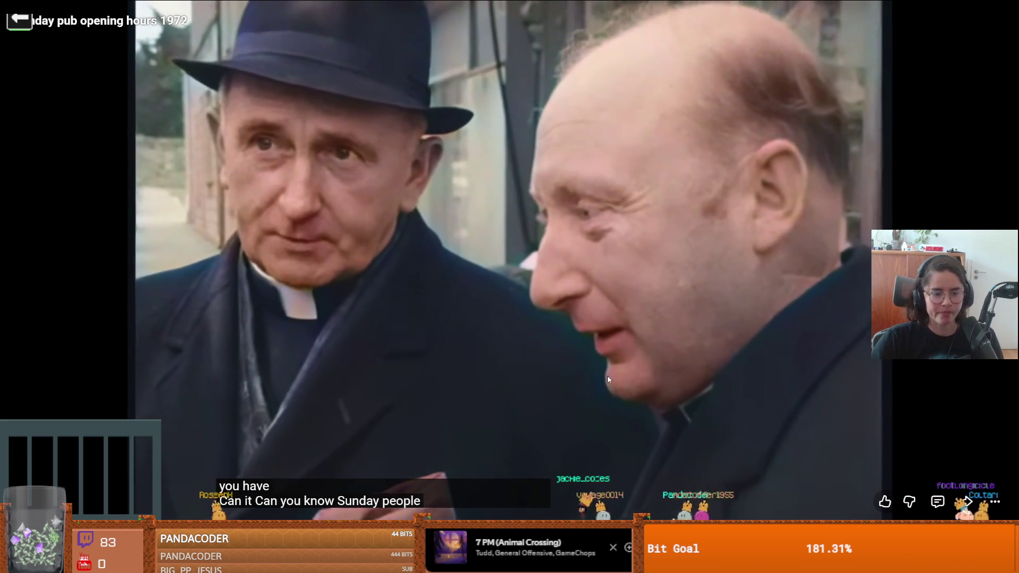
pyautogui.click(563, 372)
pyautogui.press('Escape')
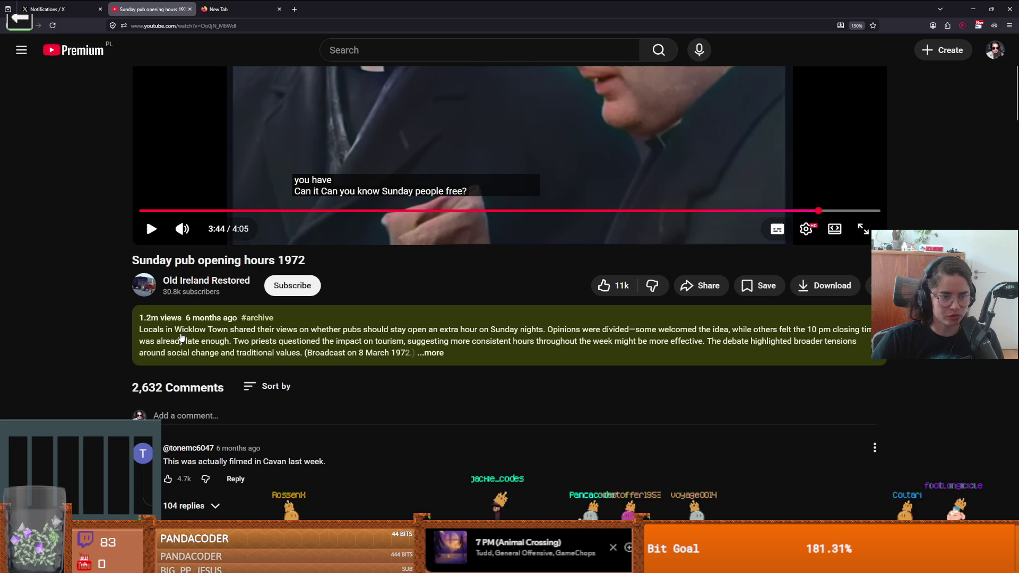
pyautogui.press('space')
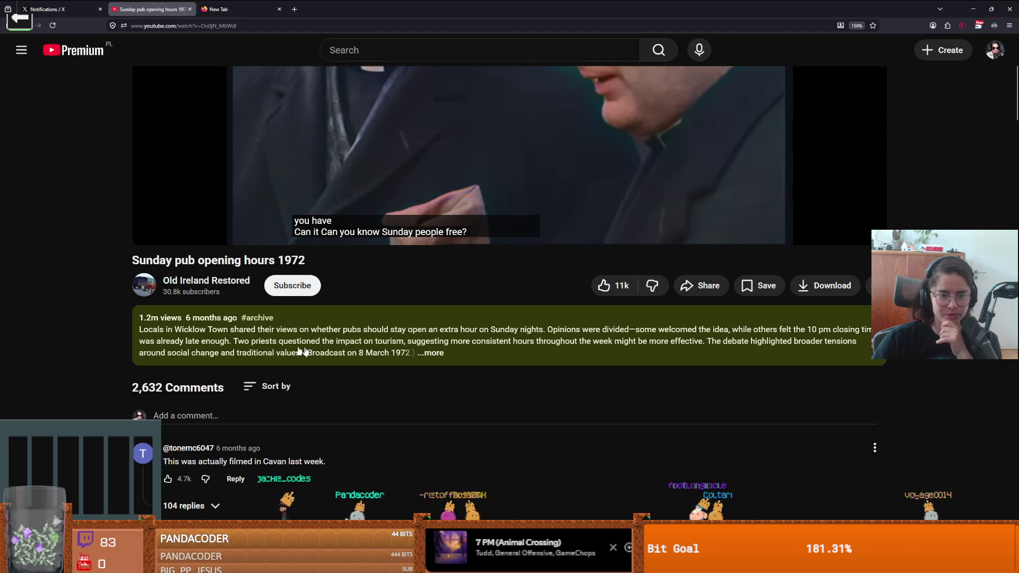
pyautogui.click(285, 359)
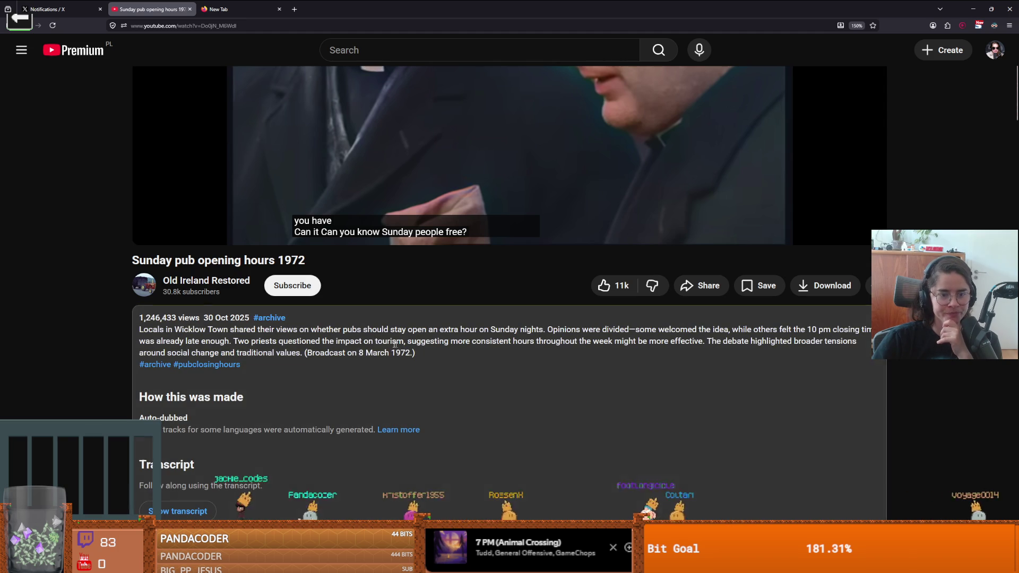
pyautogui.moveTo(238, 341)
pyautogui.mouseDown()
pyautogui.moveTo(411, 353)
pyautogui.moveTo(452, 341)
pyautogui.mouseUp()
pyautogui.click(454, 340)
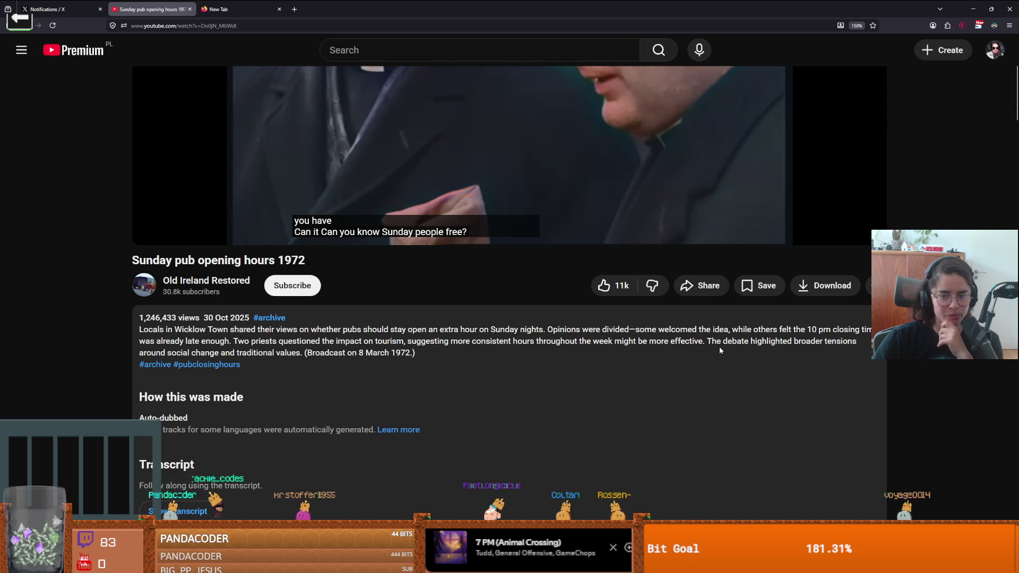
pyautogui.moveTo(768, 344); pyautogui.dragTo(185, 350)
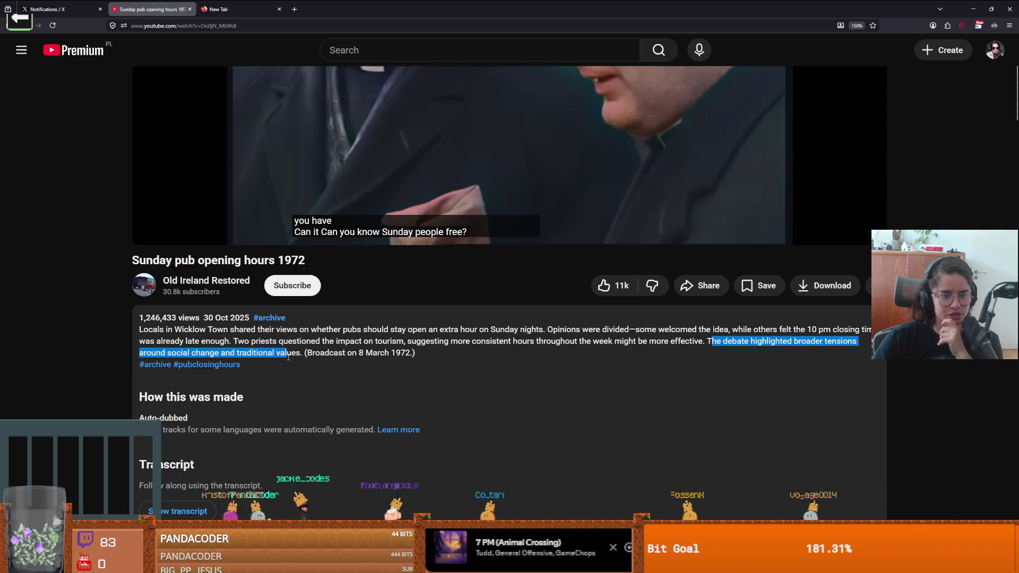
pyautogui.click(411, 353)
pyautogui.scroll(-5, 470, 384)
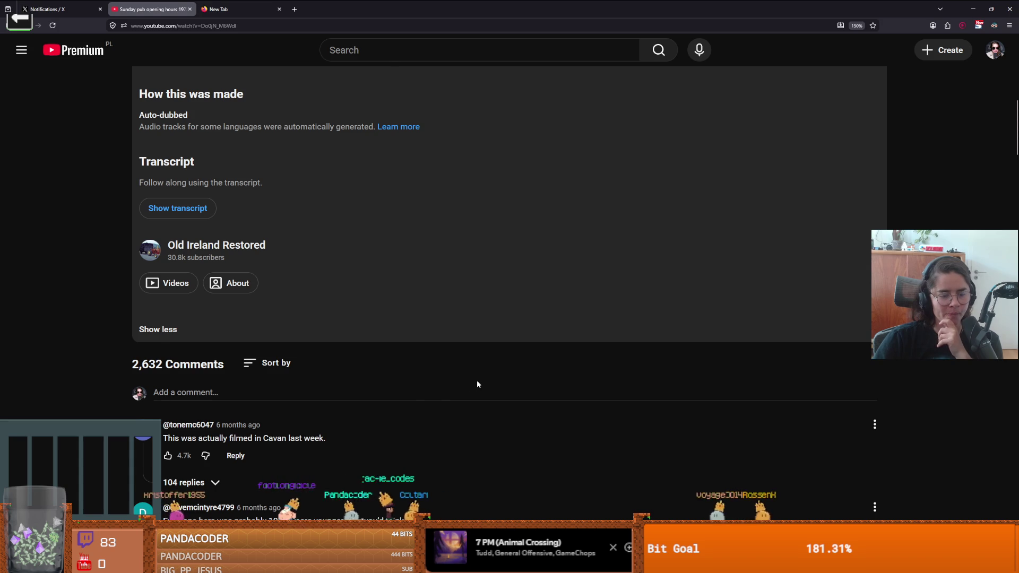
pyautogui.scroll(-3, 477, 381)
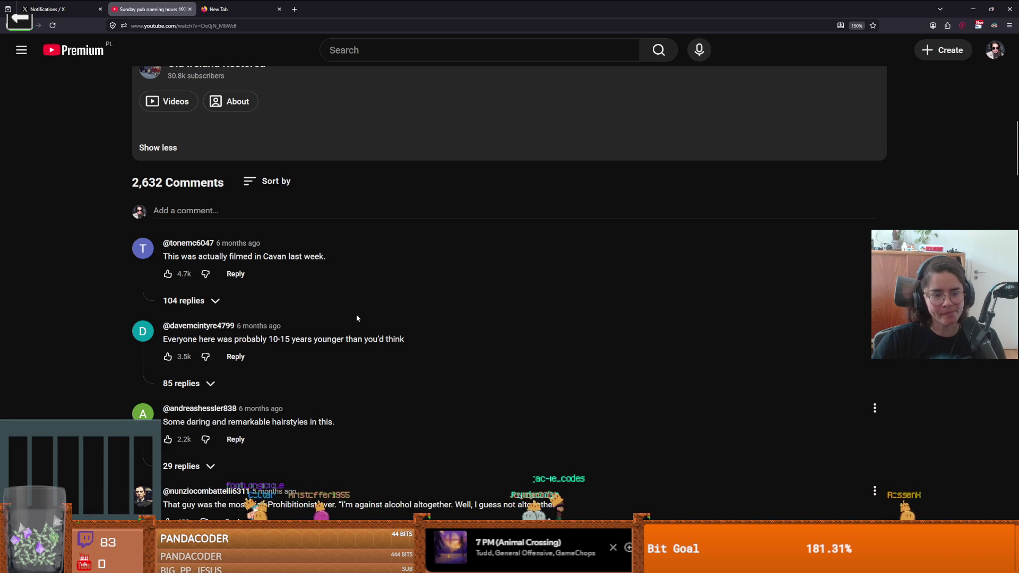
pyautogui.moveTo(207, 338)
pyautogui.mouseDown()
pyautogui.moveTo(349, 348)
pyautogui.moveTo(393, 290)
pyautogui.moveTo(426, 289)
pyautogui.mouseUp()
pyautogui.scroll(-1, 351, 345)
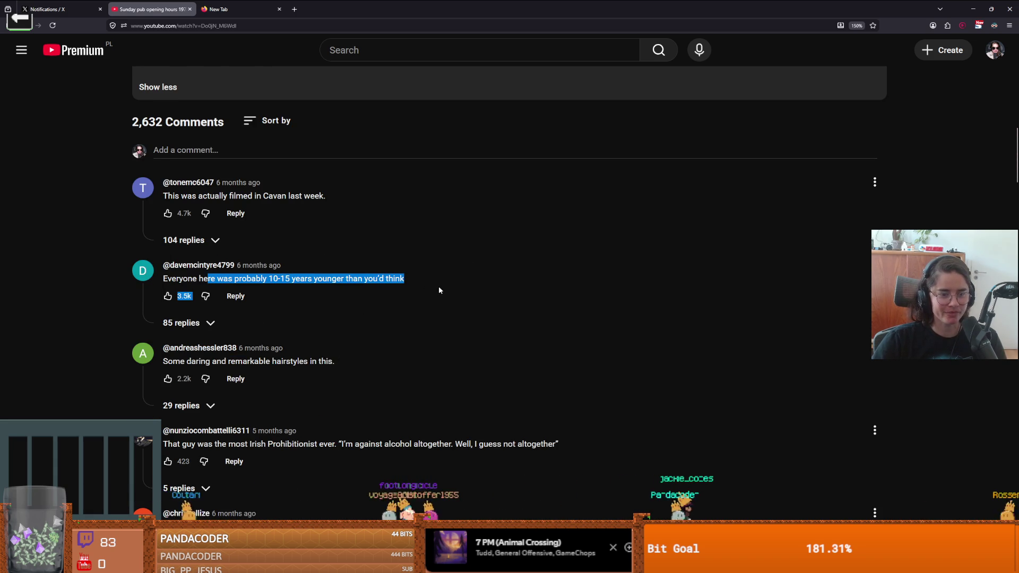
pyautogui.scroll(1, 382, 323)
pyautogui.scroll(6, 377, 403)
pyautogui.scroll(5, 377, 407)
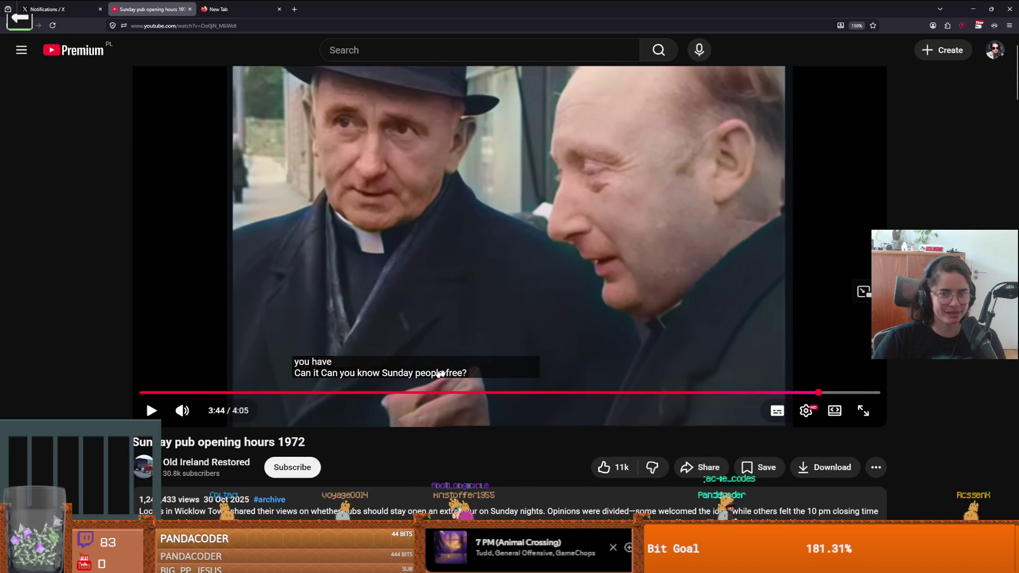
# - Skim the pub video ahead to 1:52, 2:29 and 2:49 on the seek bar
pyautogui.scroll(1, 425, 398)
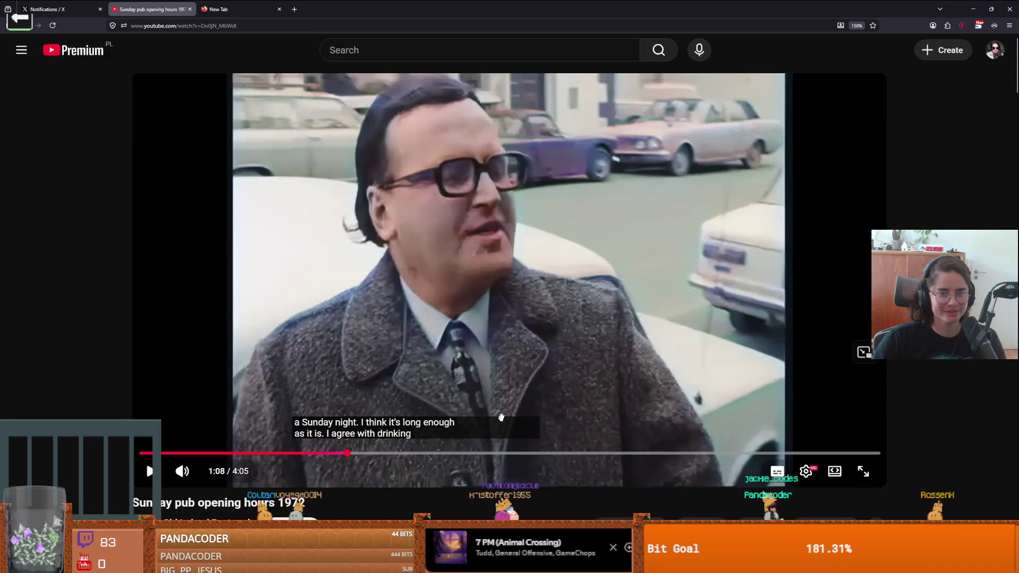
pyautogui.click(478, 454)
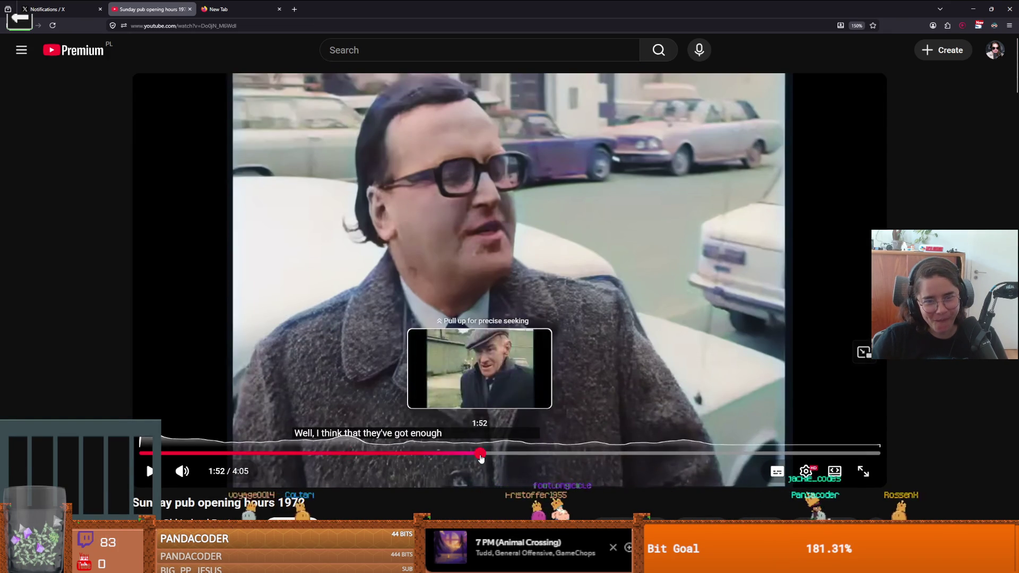
pyautogui.click(588, 454)
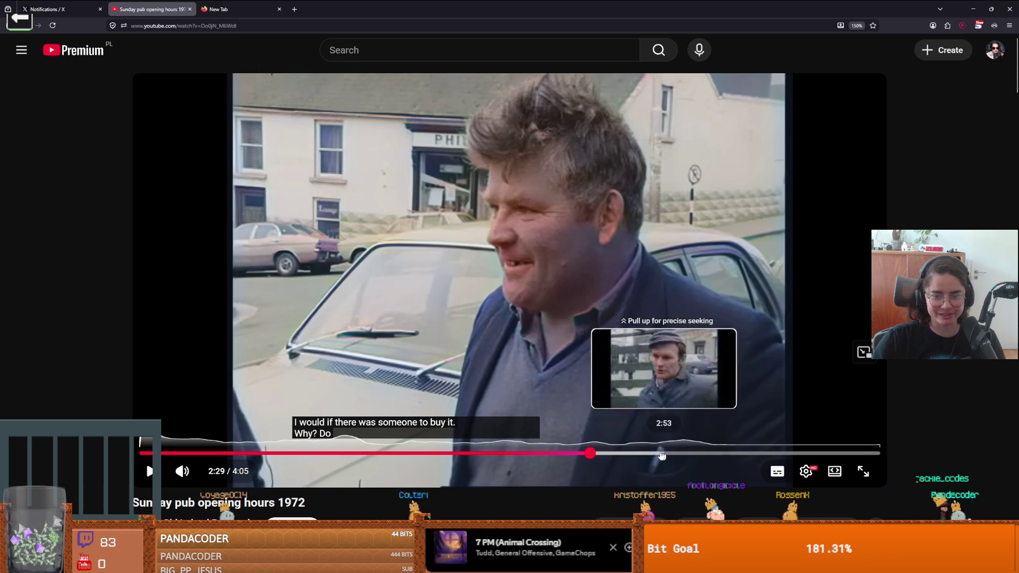
pyautogui.click(650, 454)
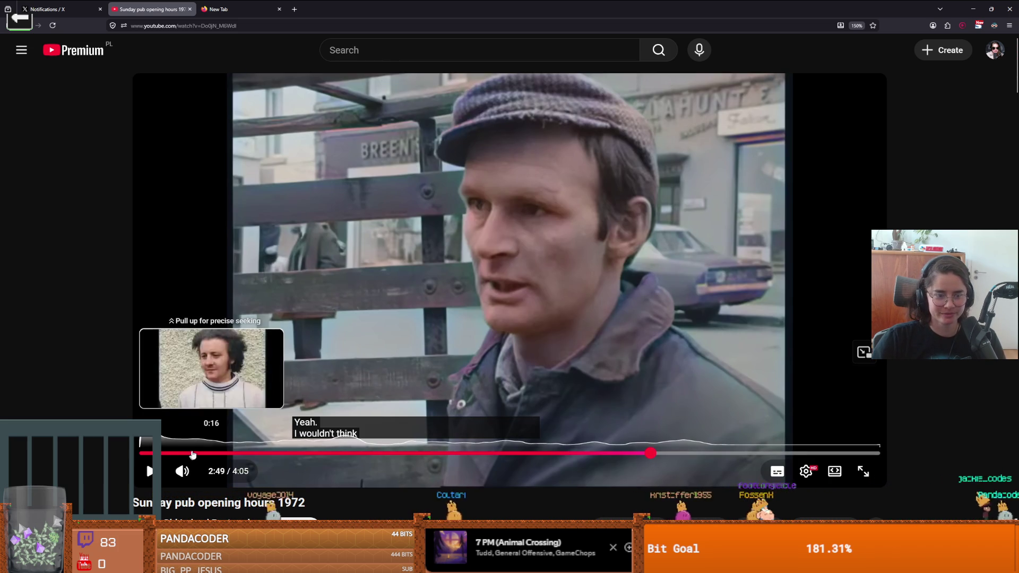
# - Jump the video back to 0:16 and 0:09, then return to the Godot editor
pyautogui.click(191, 451)
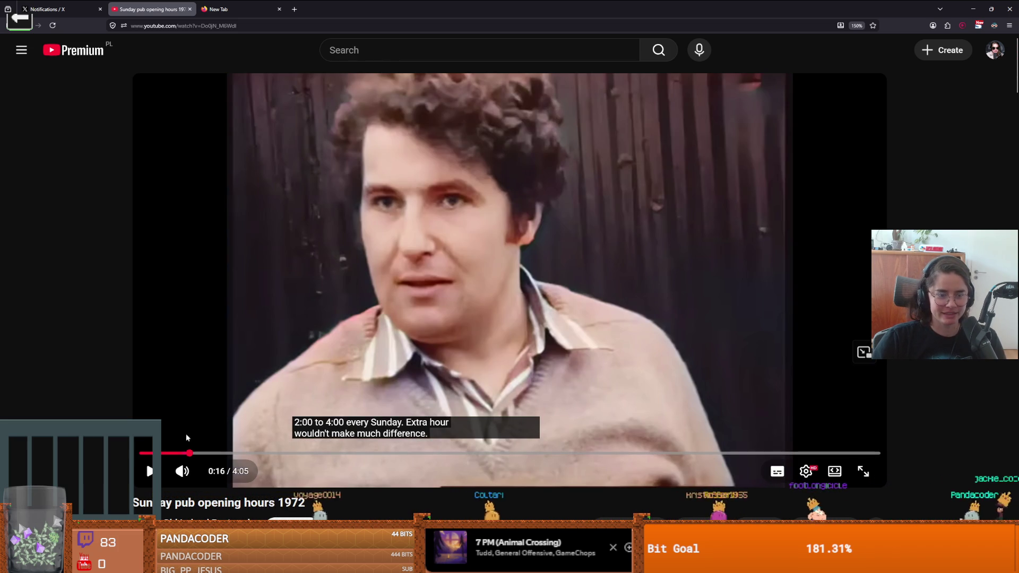
pyautogui.click(168, 452)
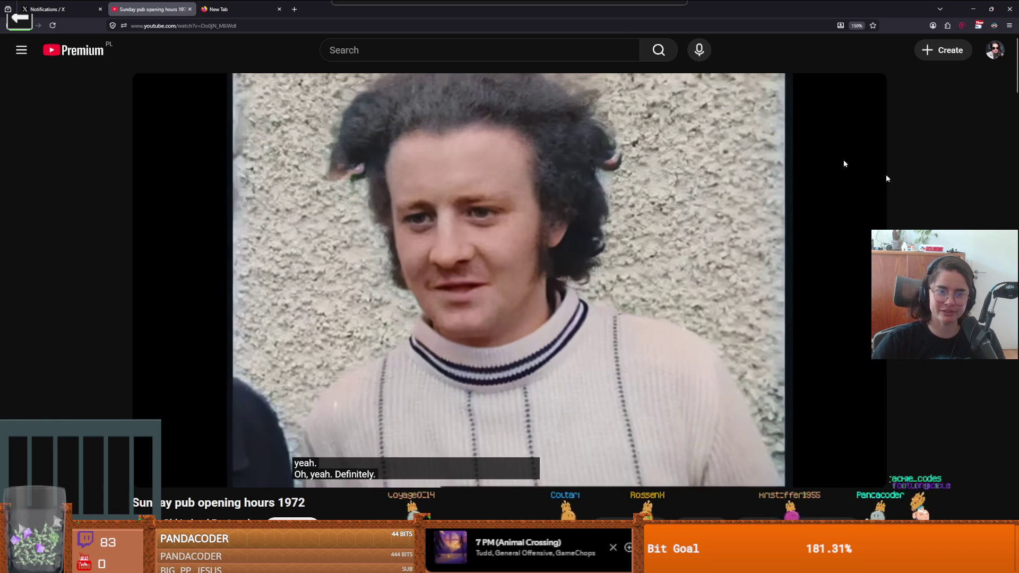
pyautogui.hotkey('alt', 'Tab')
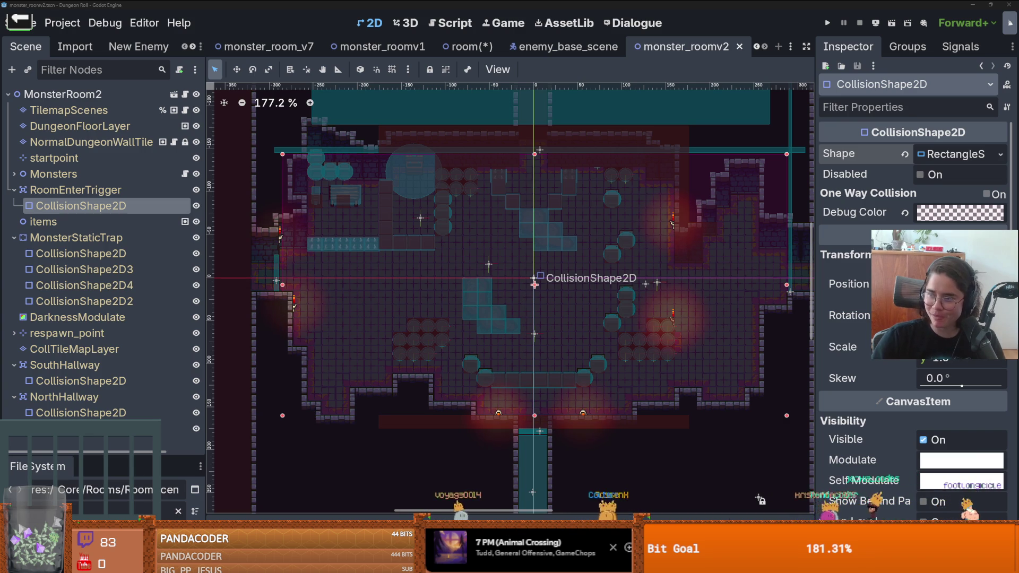
# - Show the room's lower part, select CollTileMapLayer, and pick the red tilemap.png tile for painting
pyautogui.scroll(2, 464, 209)
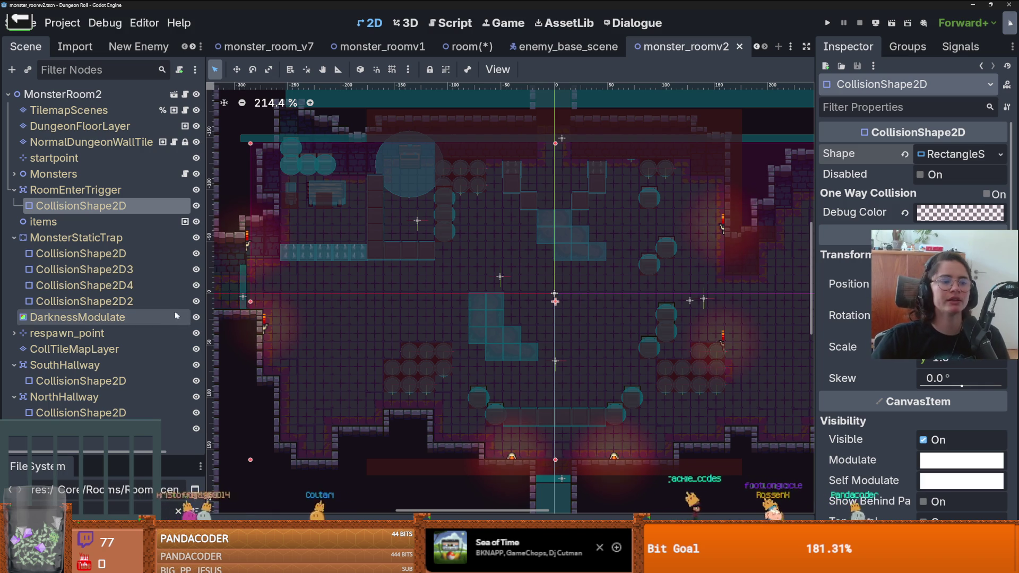
pyautogui.moveTo(553, 294); pyautogui.dragTo(587, 234)
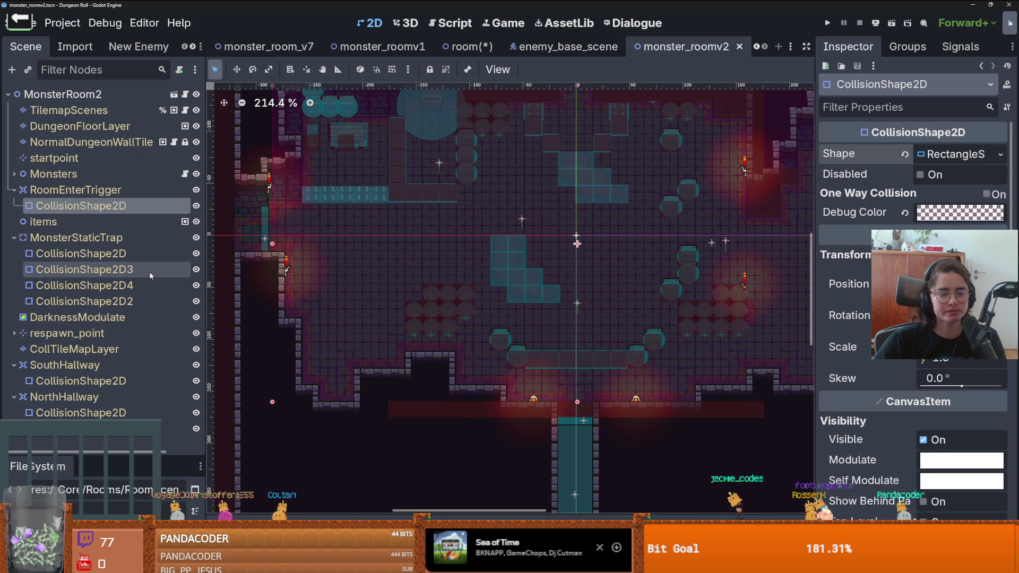
pyautogui.click(89, 354)
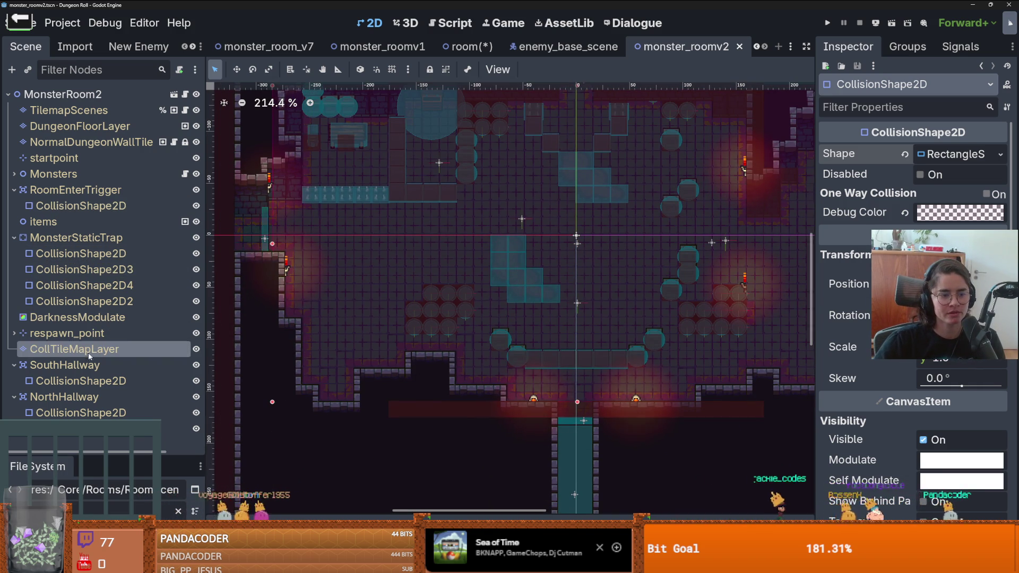
pyautogui.click(622, 421)
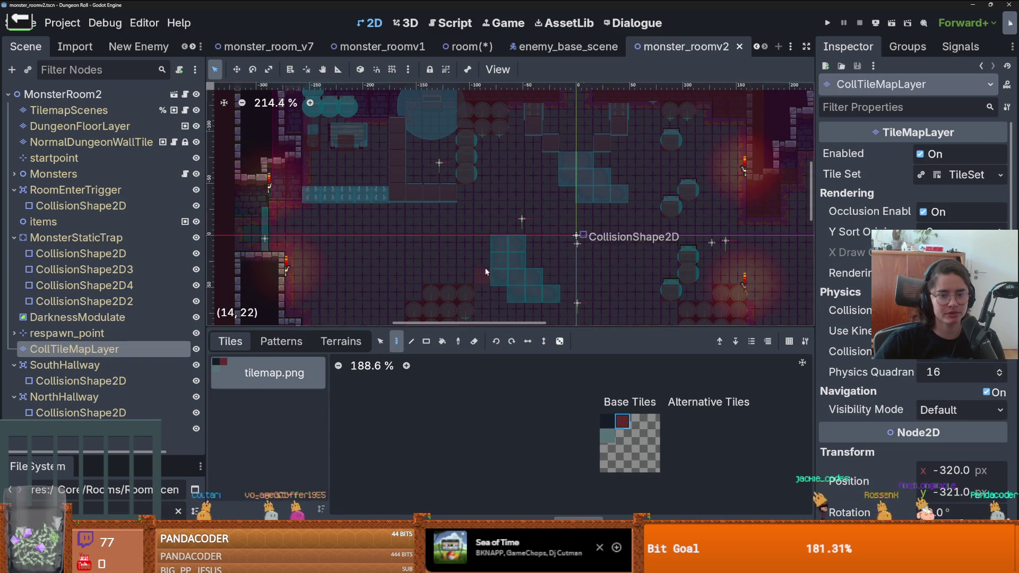